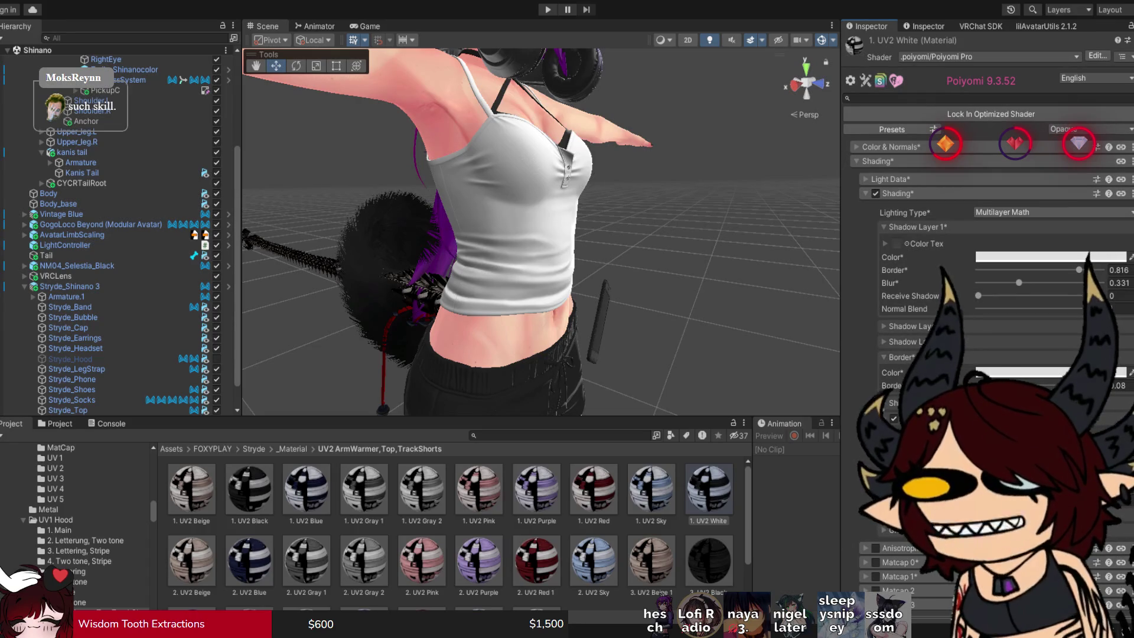
Switch the UV2 White top material to ShadeMap lighting, raise Base/Shade_Feather, and show the hoodie.
left_click(1051, 211)
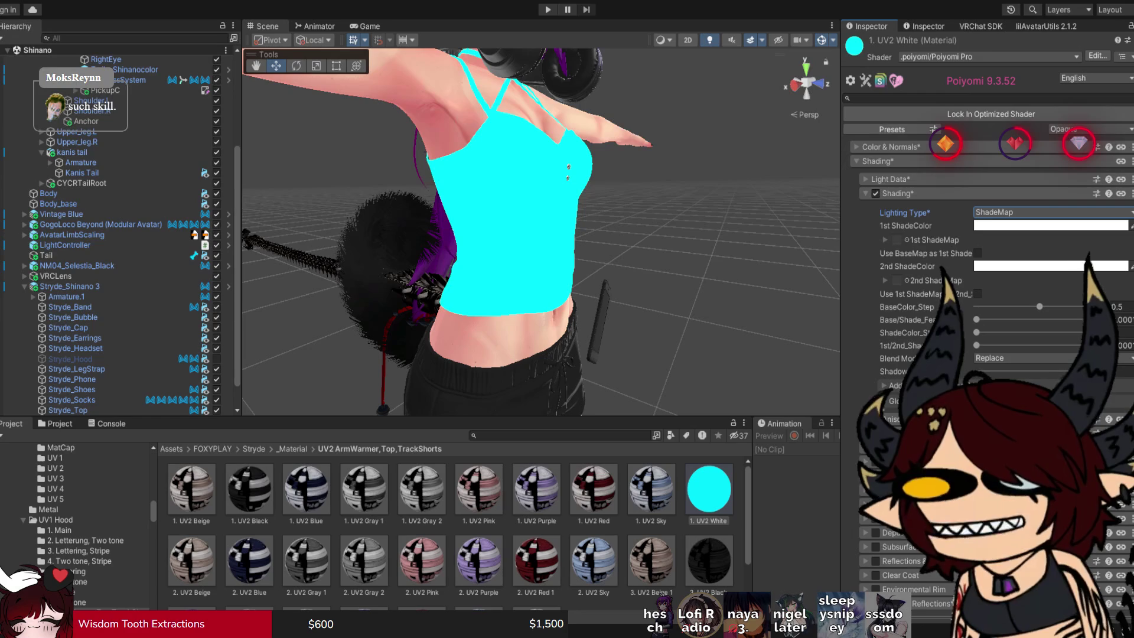
scroll(540, 233, "up", 5)
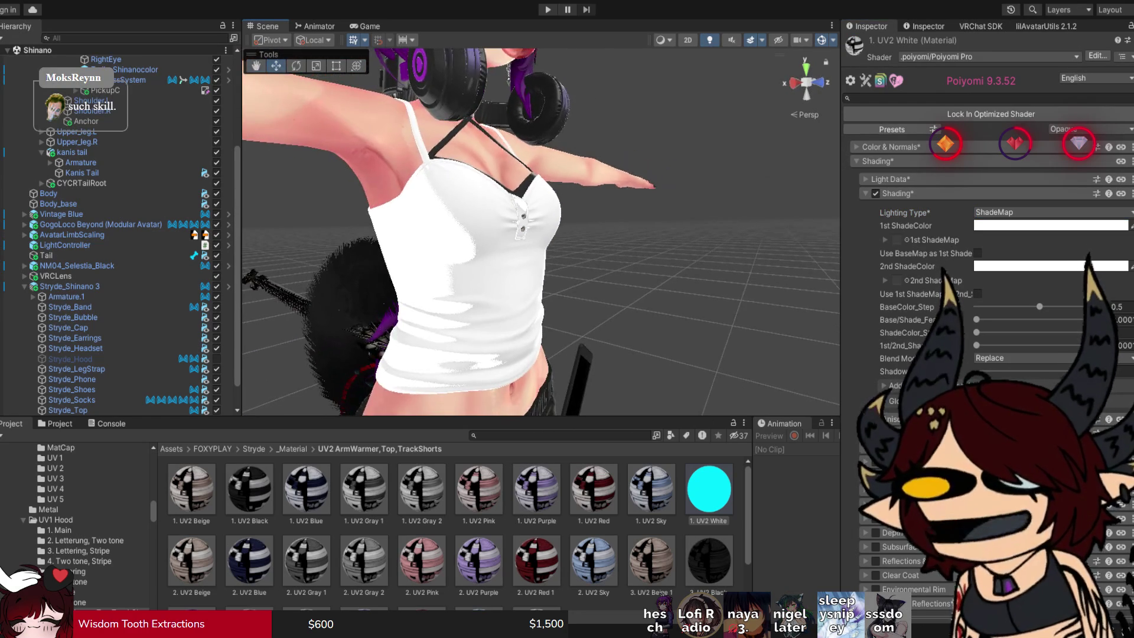
mouse_move(977, 320)
left_mouse_down()
mouse_move(1015, 319)
mouse_move(976, 332)
left_mouse_up()
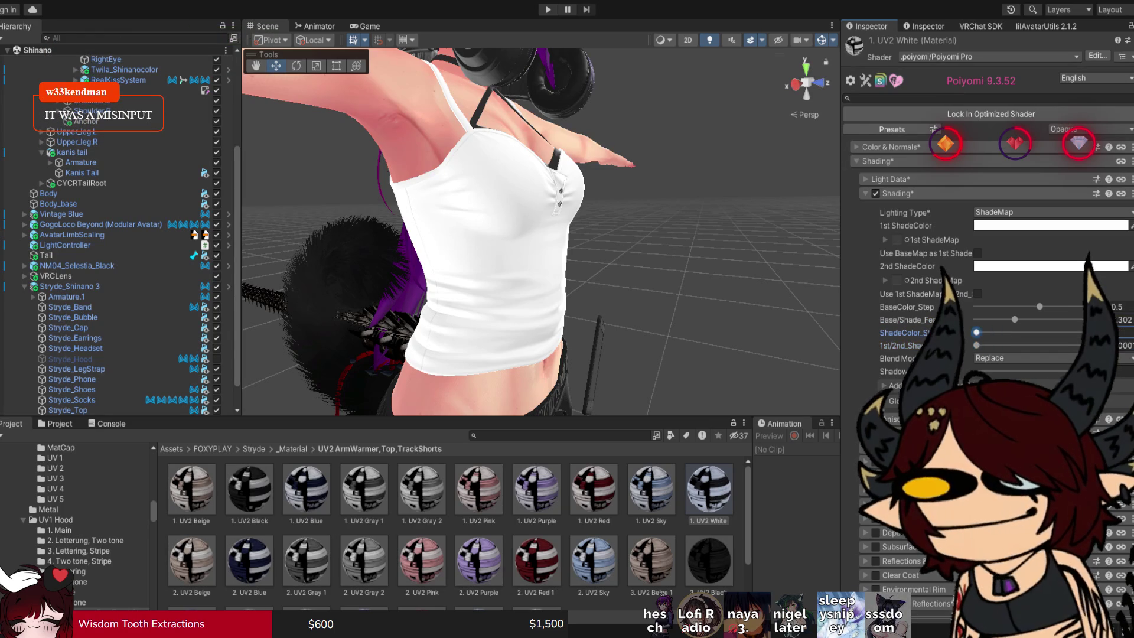
left_click_drag(532, 237, 644, 239)
scroll(540, 230, "down", 5)
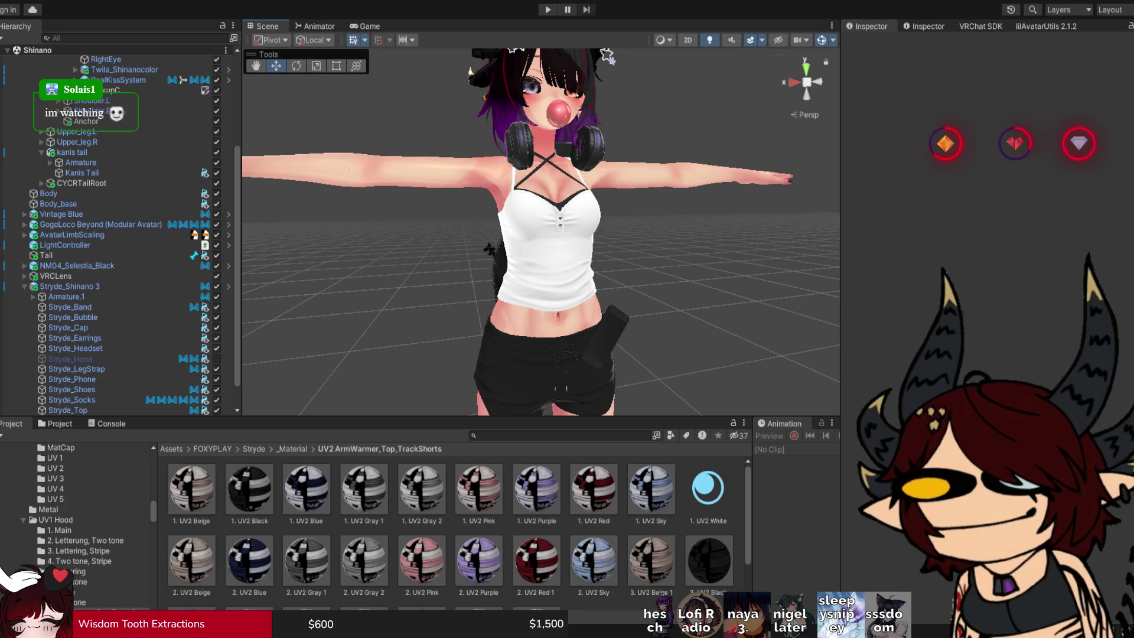
left_click(216, 359)
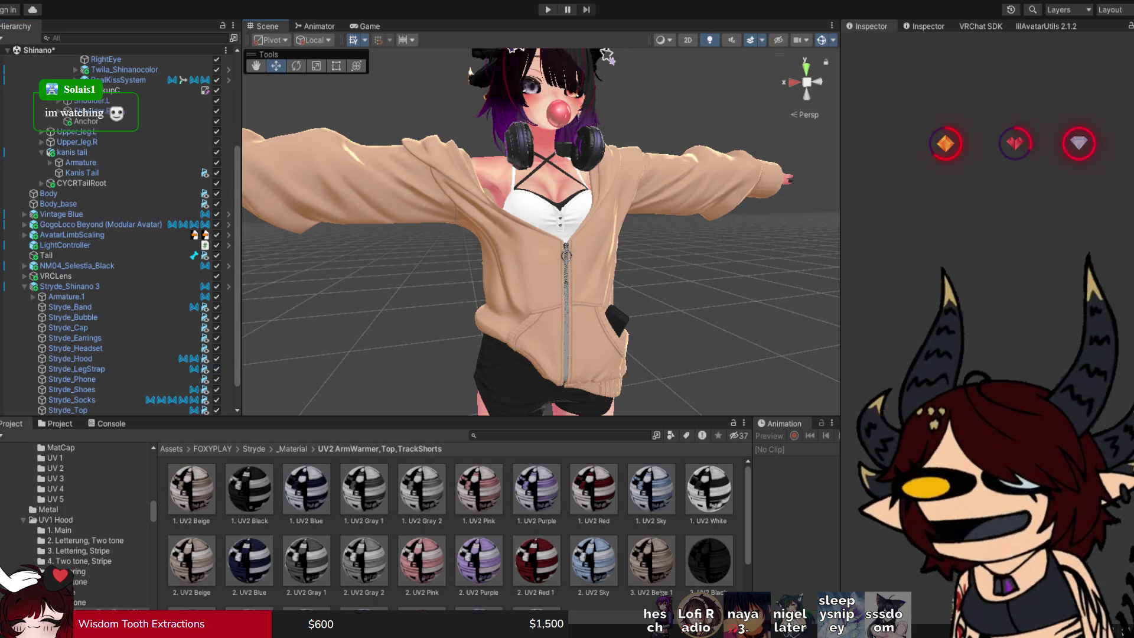
Select Stryde_Band and select all seven materials in the UV3 Band folder.
scroll(541, 231, "down", 5)
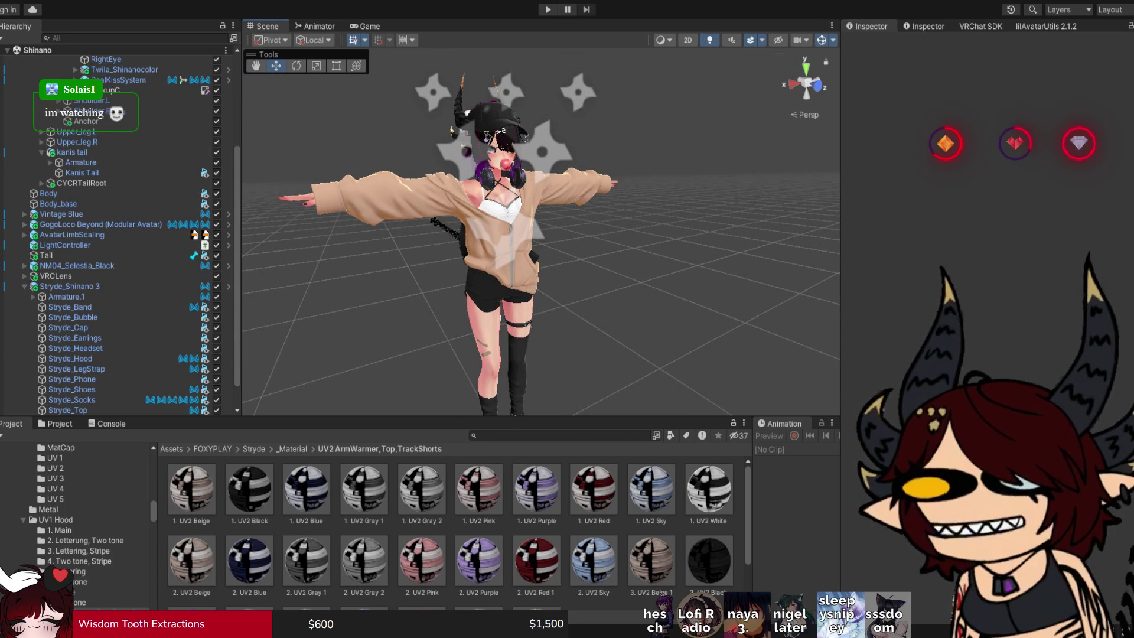
scroll(541, 231, "up", 10)
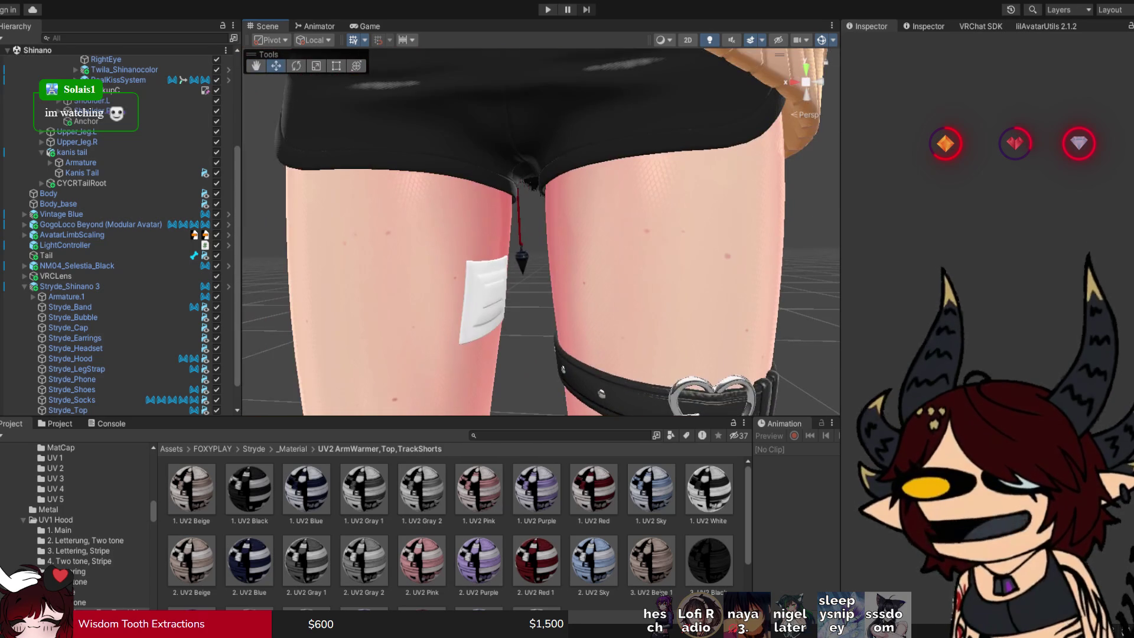
left_click(709, 383)
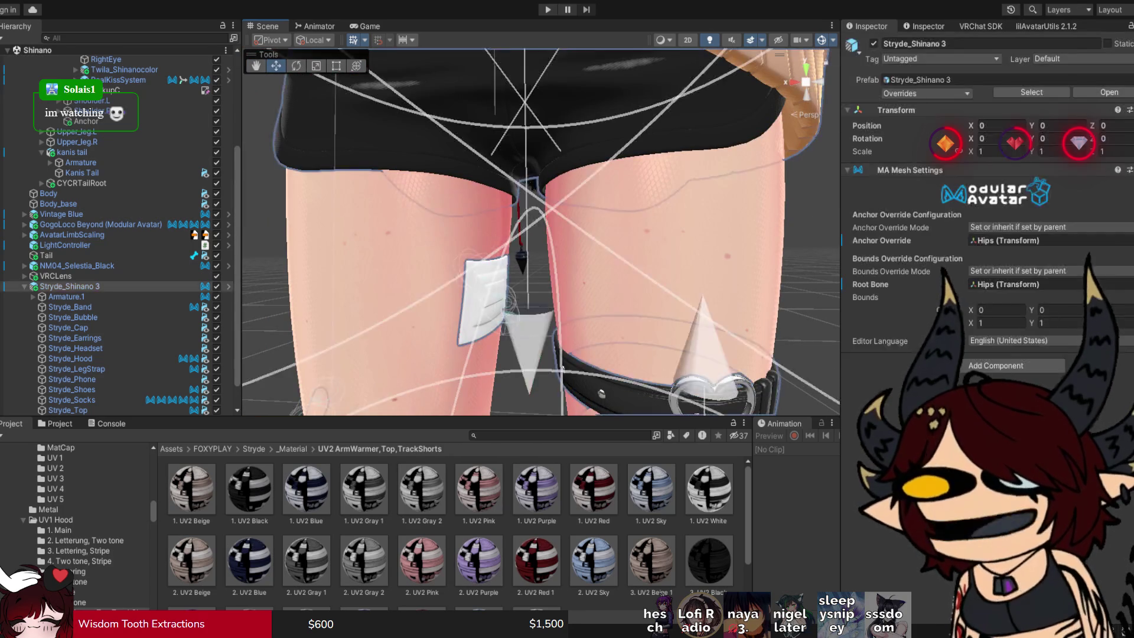
left_click(709, 388)
left_click(191, 489)
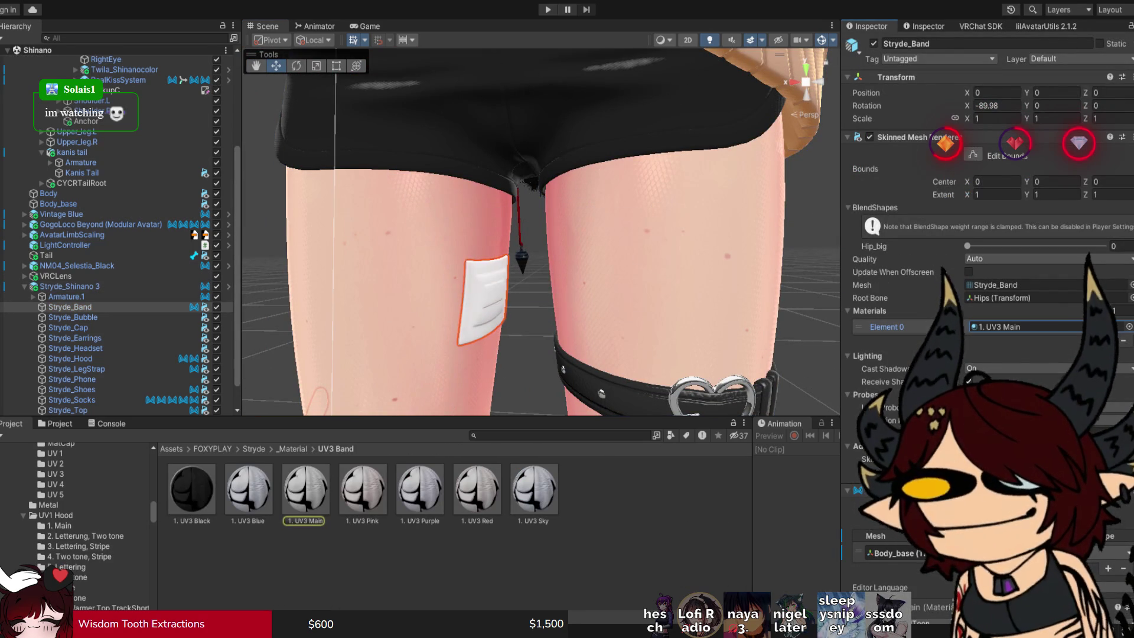
key("ctrl+a")
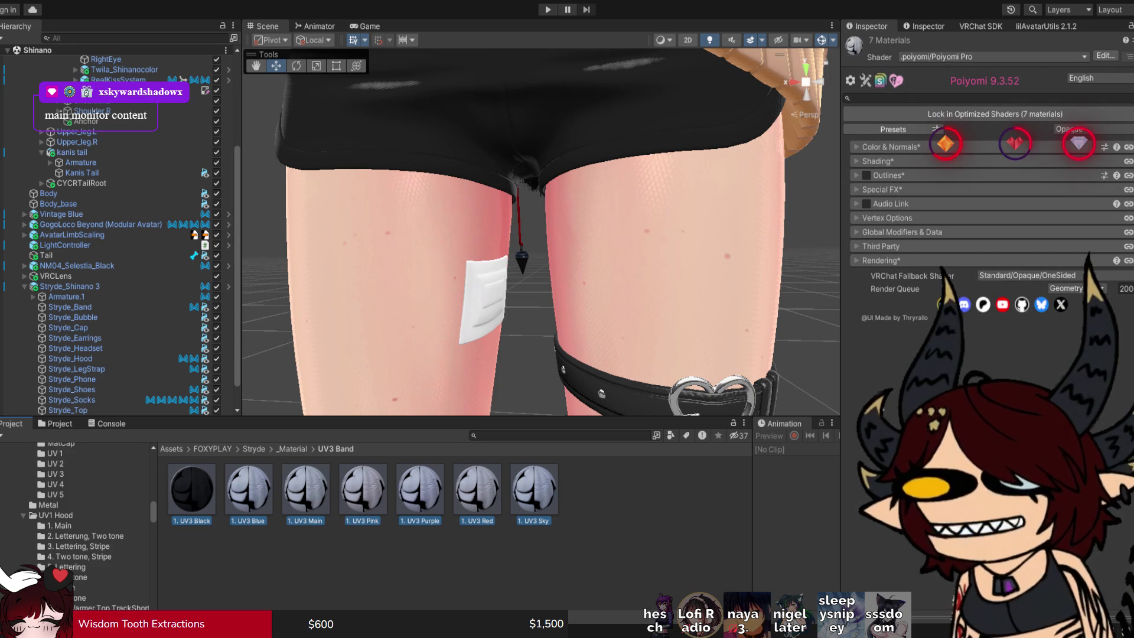
scroll(540, 232, "down", 5)
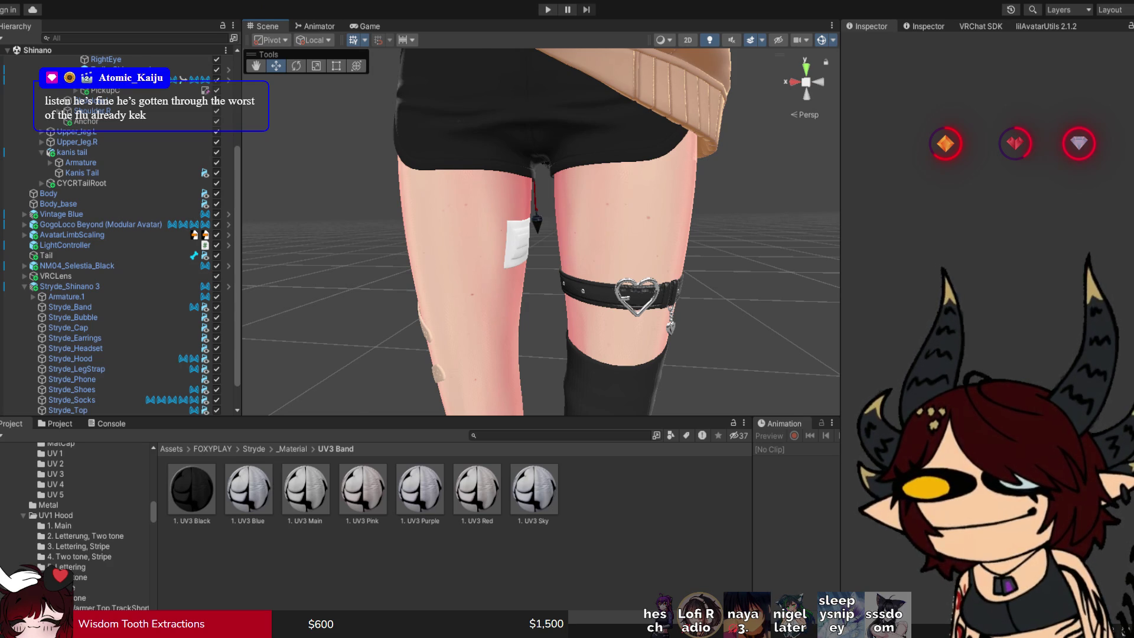
Open the 1. UV3 Main band material and expand its Color & Normals settings.
left_click(70, 287)
left_click(70, 307)
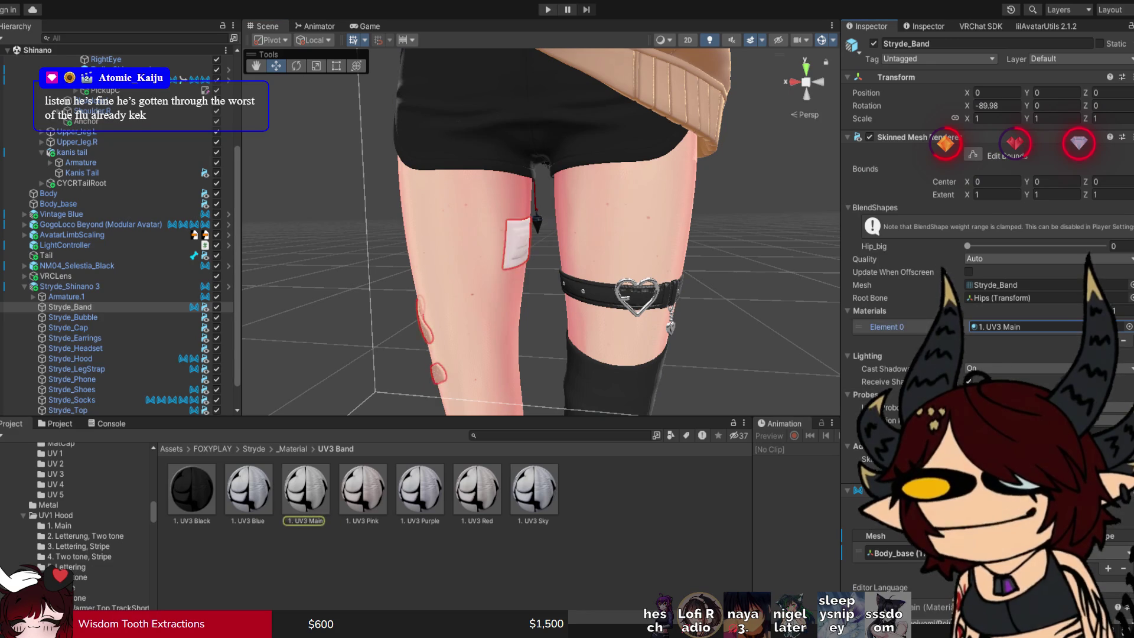
left_click(306, 489)
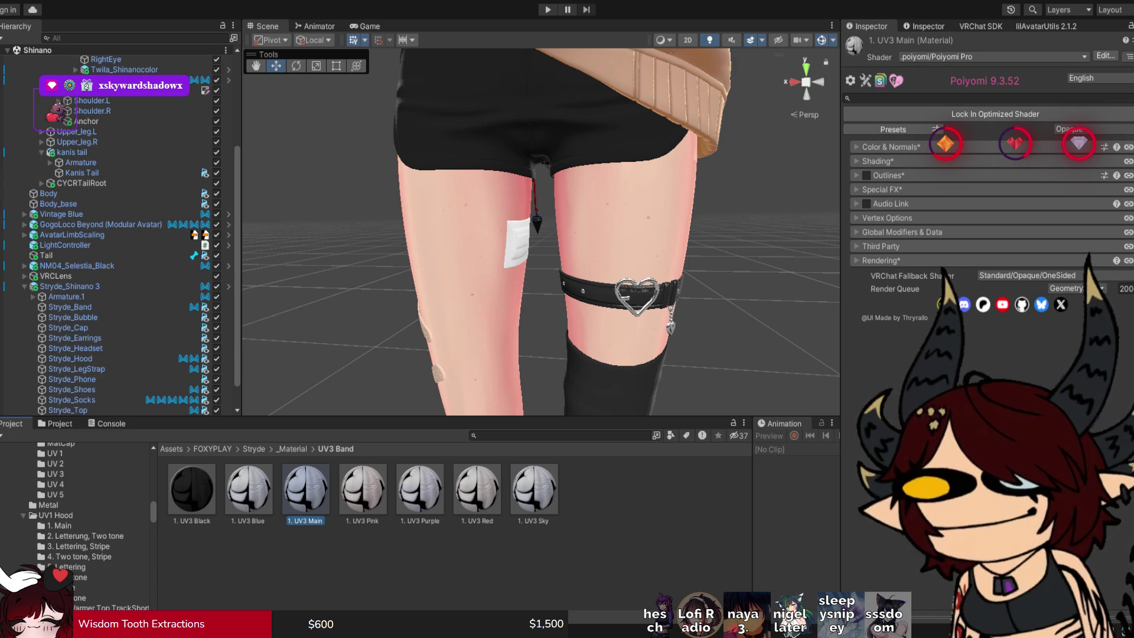
left_click(891, 147)
Give 1. UV3 Main ShadeMap lighting and adjust its BaseColor_Step and Base/Shade_Feather sliders.
left_click(890, 146)
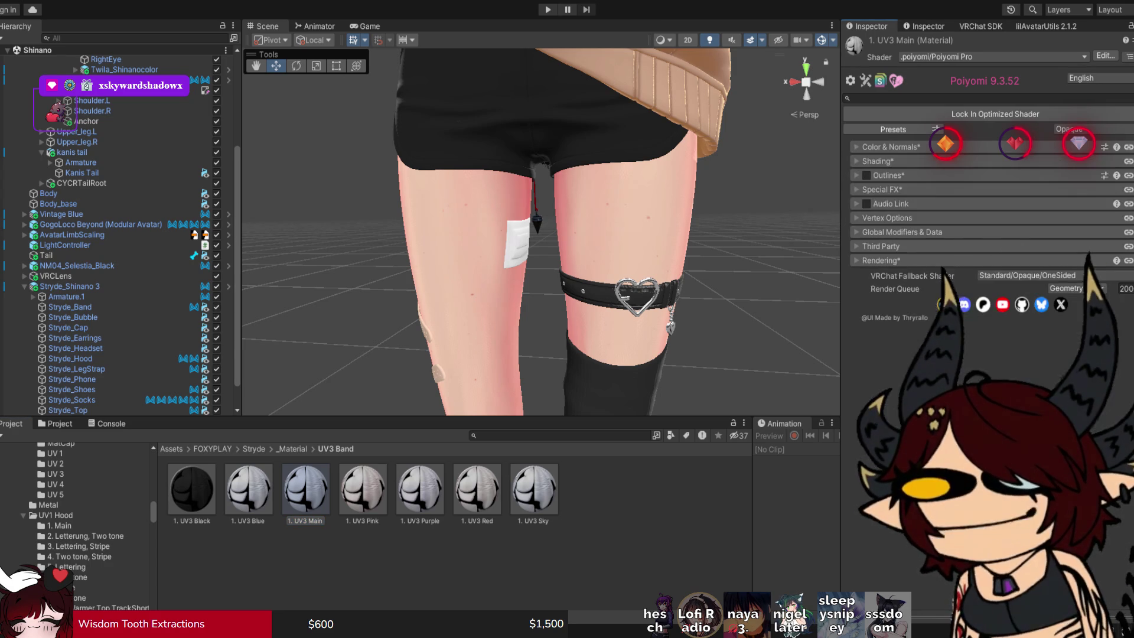
left_click(878, 161)
left_click(897, 193)
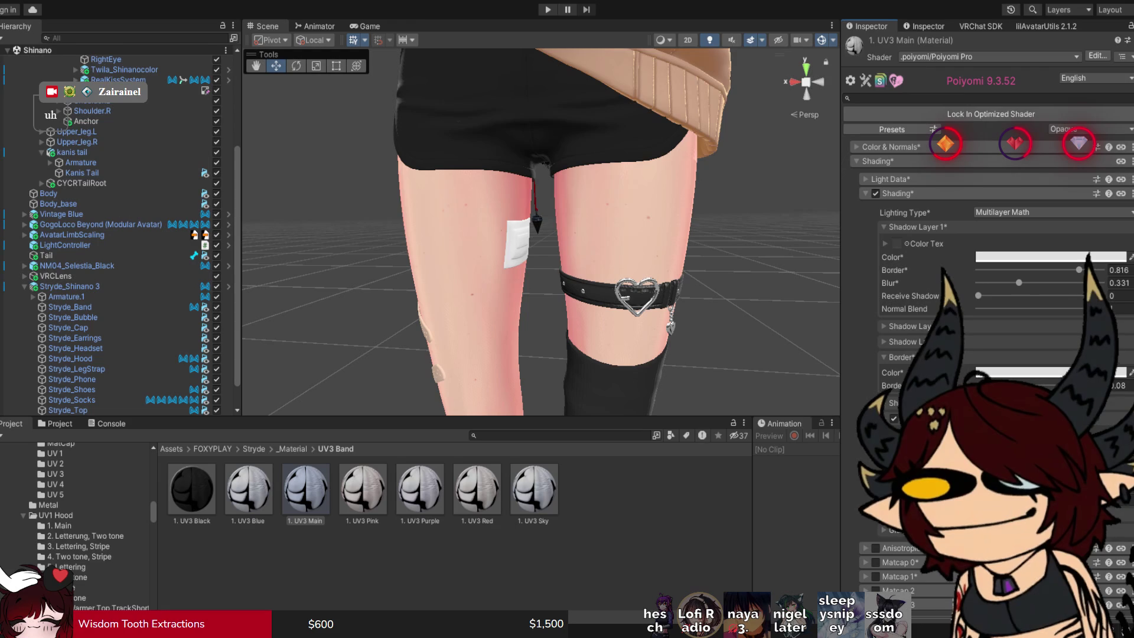
key("ctrl+z")
scroll(540, 231, "up", 5)
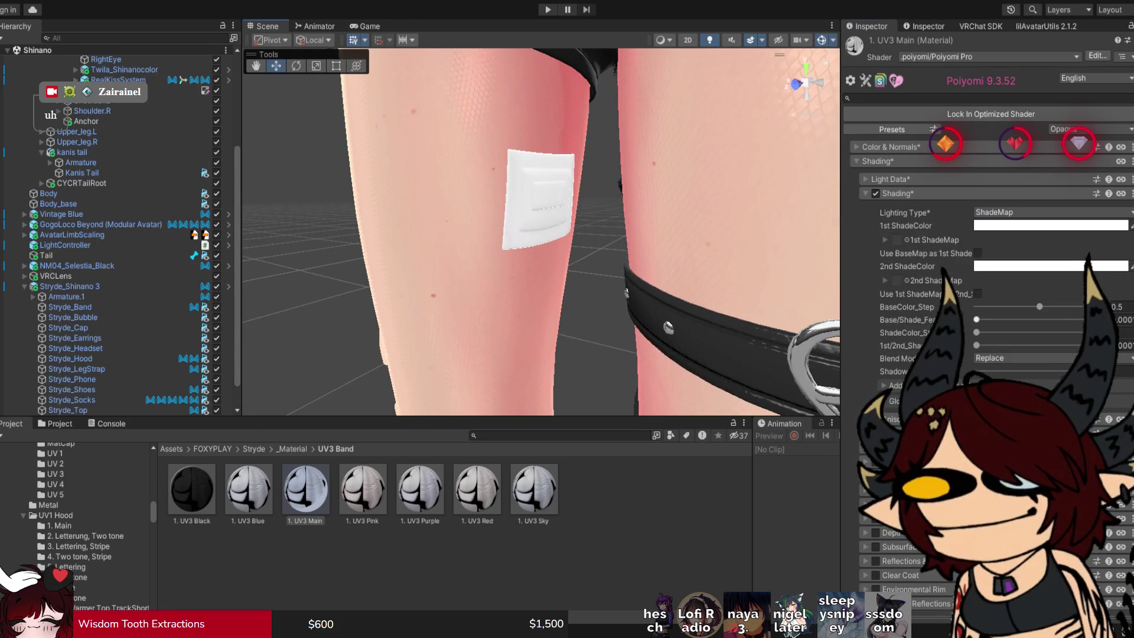
mouse_move(1038, 306)
left_mouse_down()
mouse_move(1050, 306)
mouse_move(976, 320)
left_mouse_up()
left_click(981, 319)
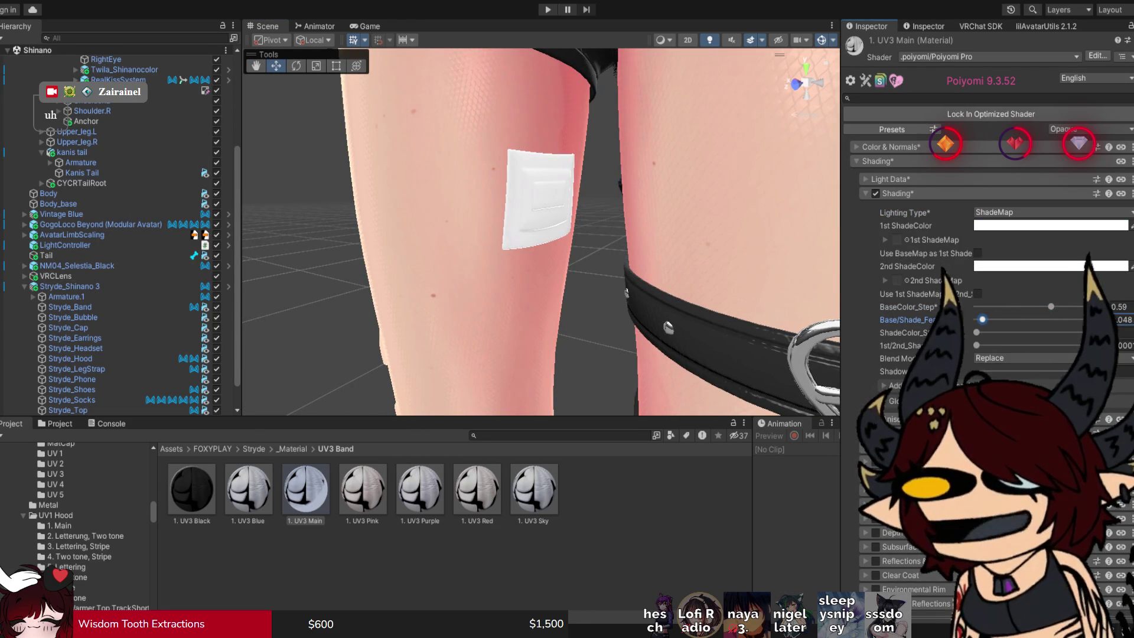
mouse_move(1051, 307)
left_mouse_down()
mouse_move(1006, 320)
mouse_move(1045, 307)
left_mouse_up()
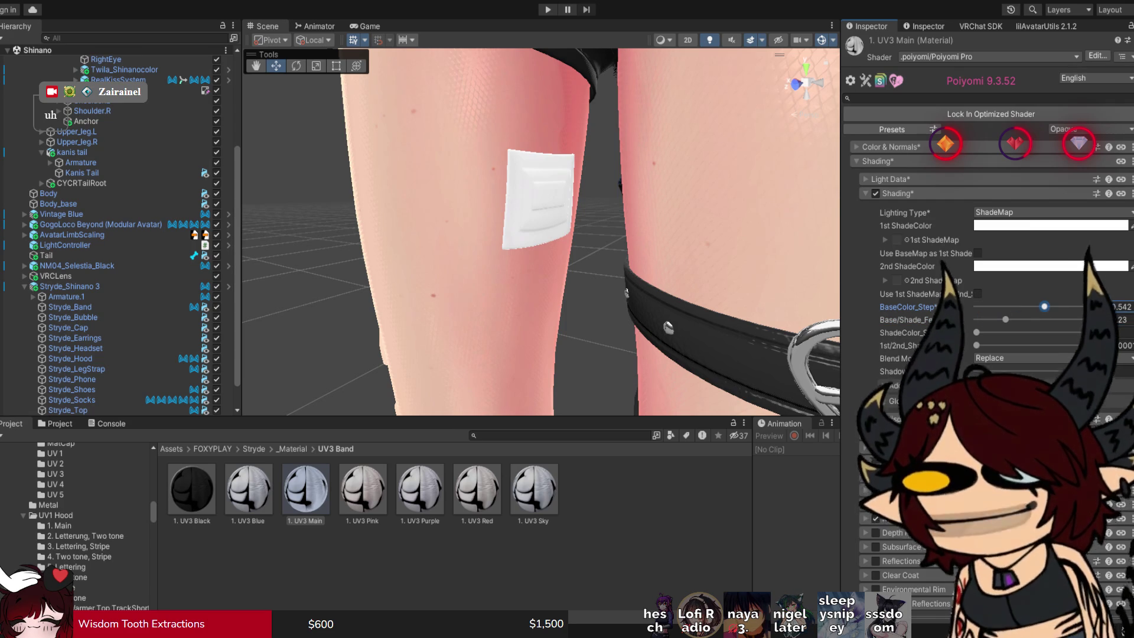
Delete the Stryde_Band leg bandages from the scene.
scroll(541, 232, "down", 5)
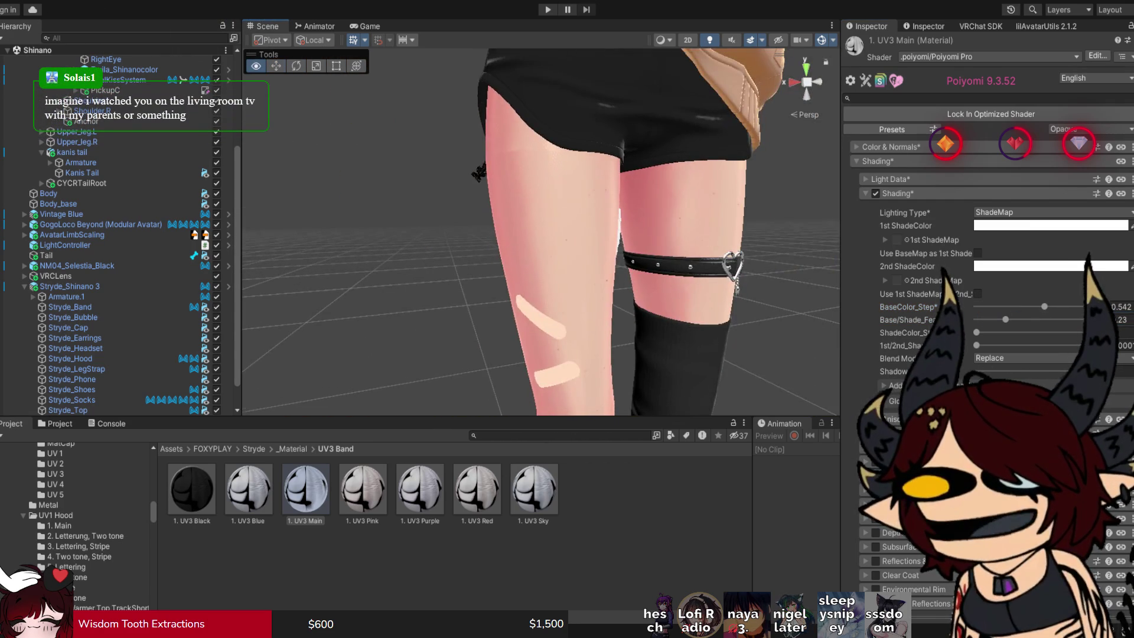
scroll(479, 170, "up", 5)
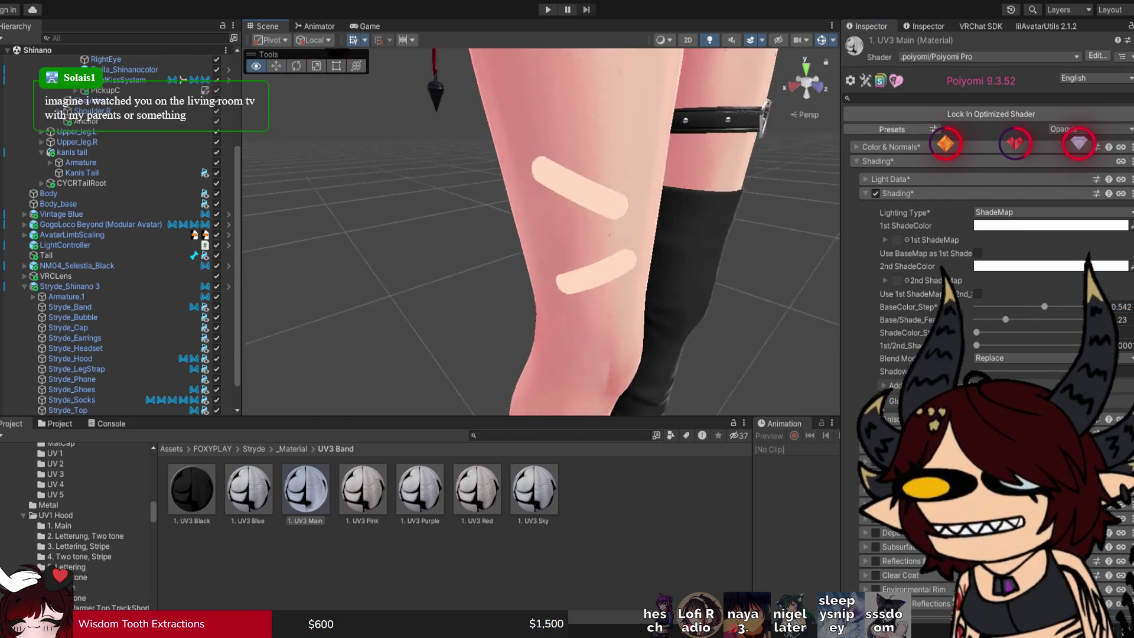
mouse_move(366, 195)
left_mouse_down()
mouse_move(301, 80)
mouse_move(373, 82)
left_mouse_up()
left_click(514, 219)
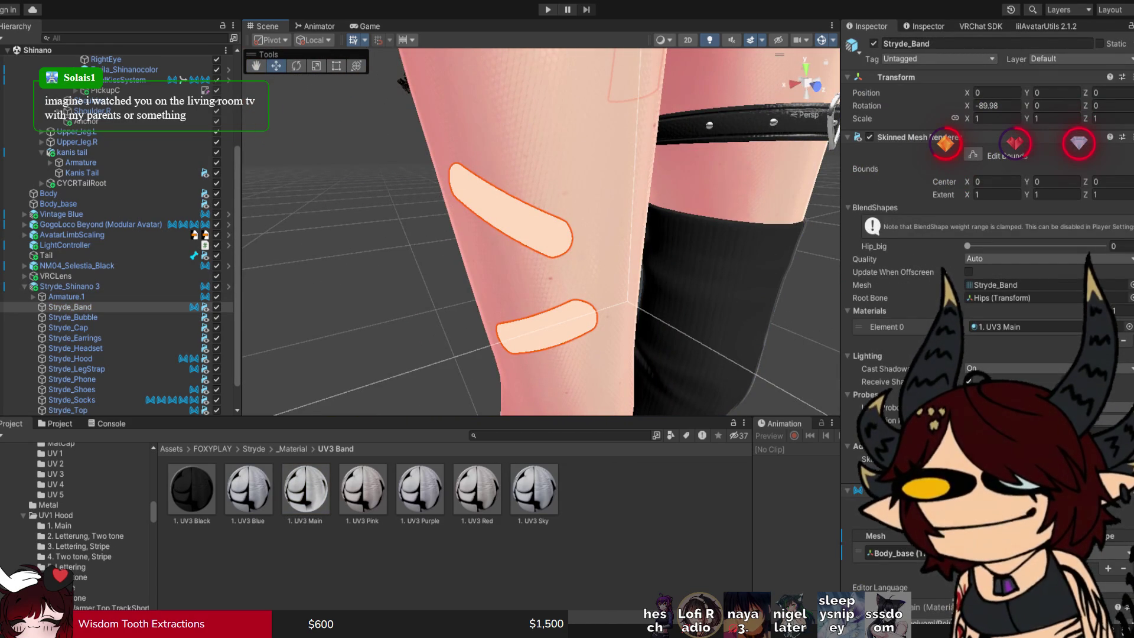
key("Delete")
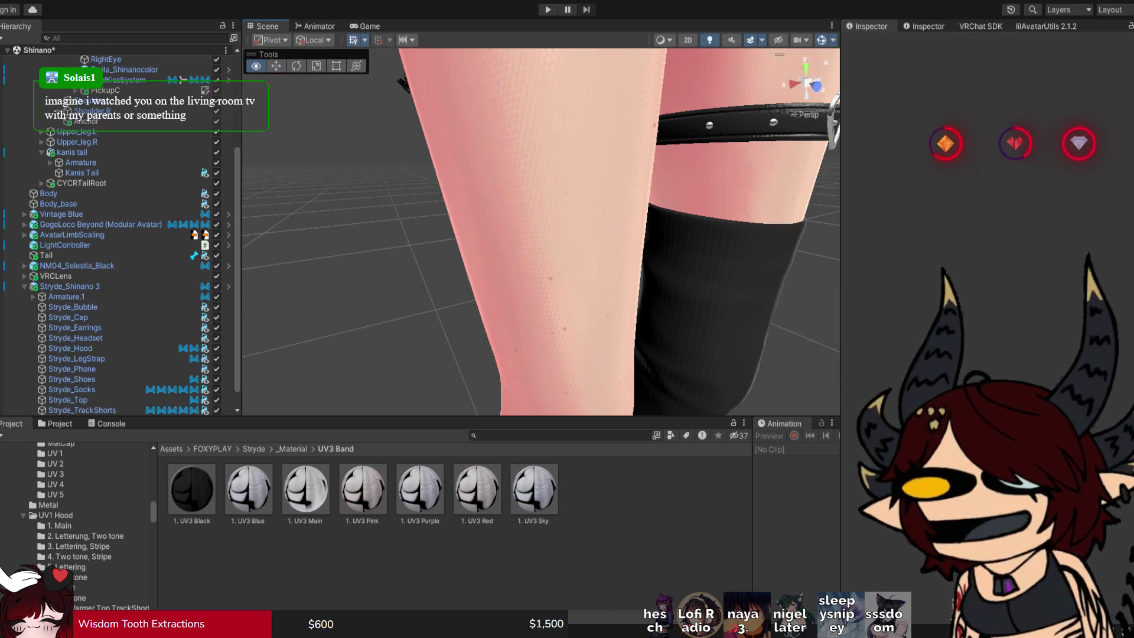
Frame both legs and save the Shinano scene with Ctrl+S.
key("f")
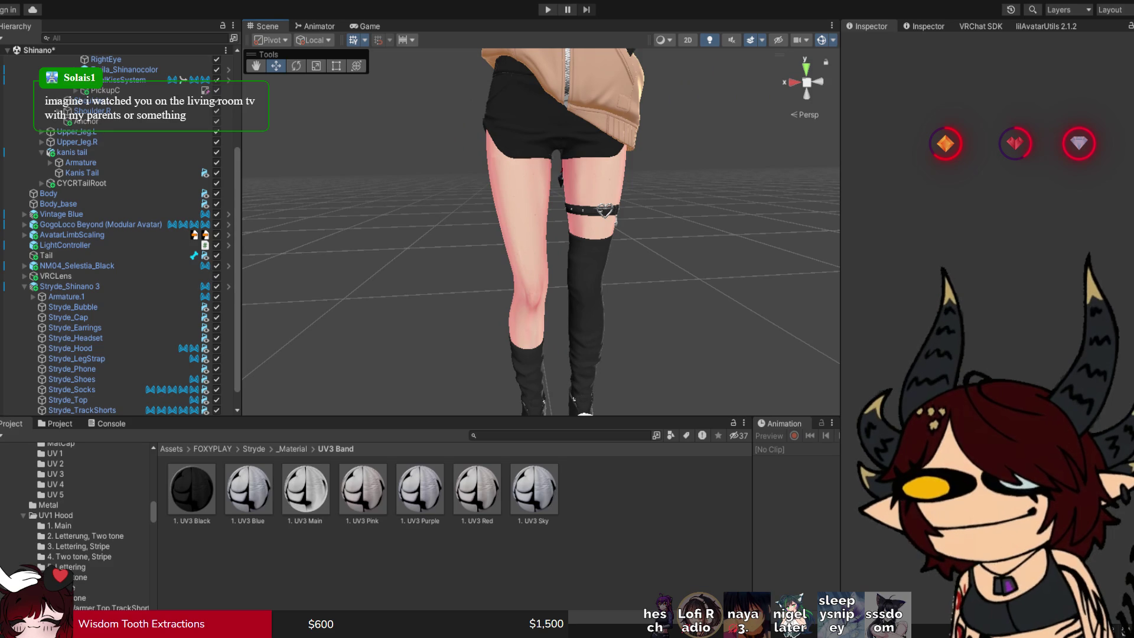
scroll(542, 232, "up", 1)
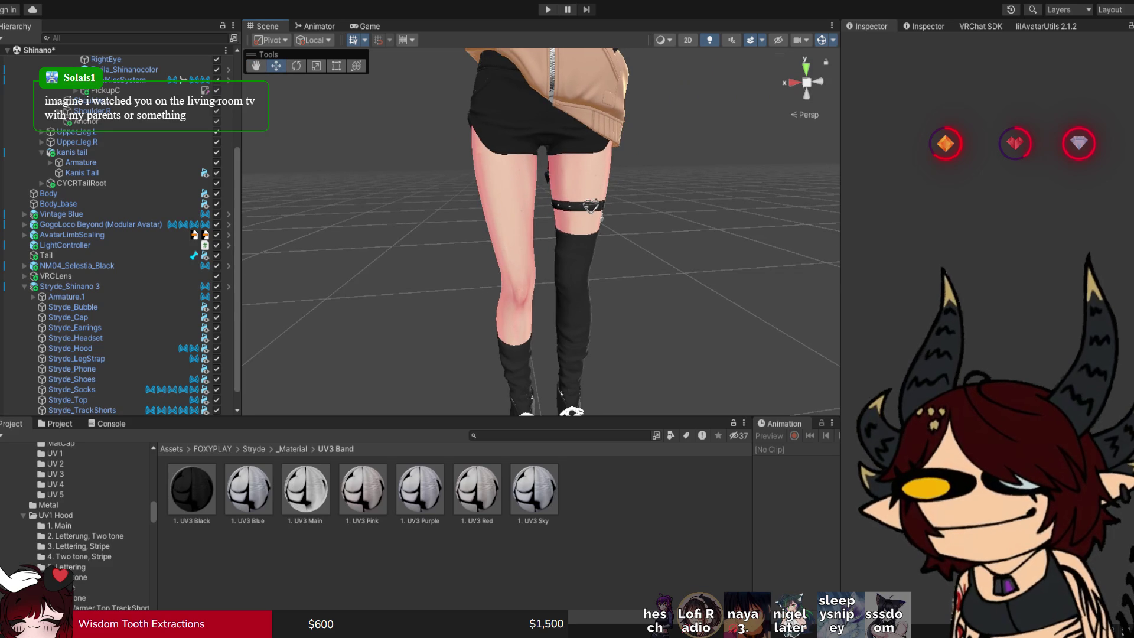
key("ctrl+s")
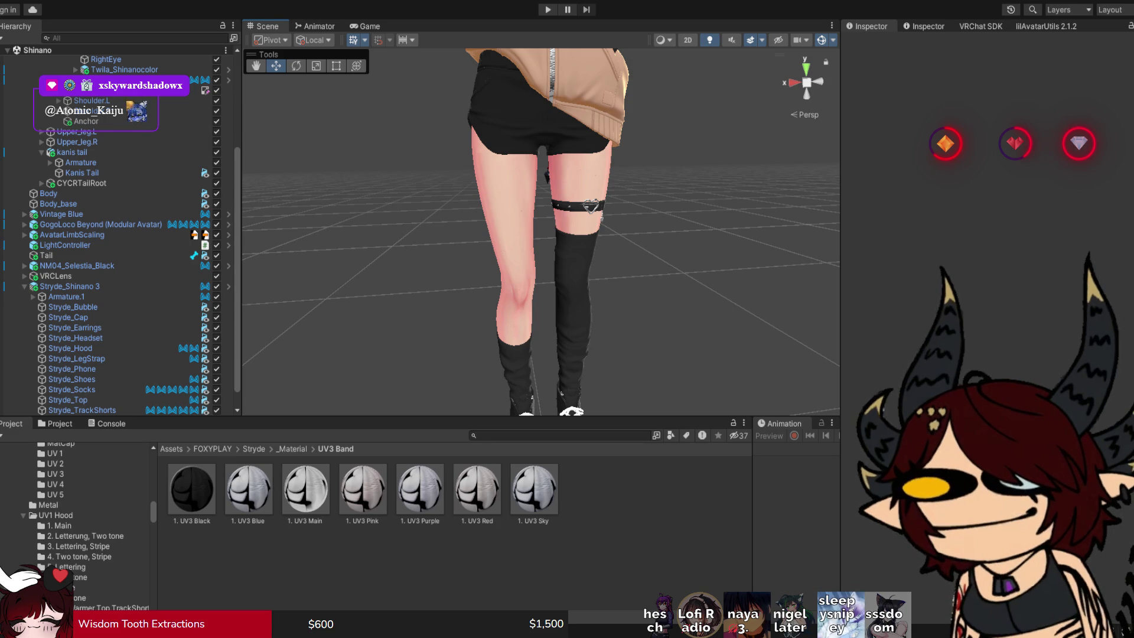
Zoom onto the thigh and select the Stryde_LegStrap heart-buckle strap.
scroll(541, 232, "up", 3)
scroll(519, 230, "up", 4)
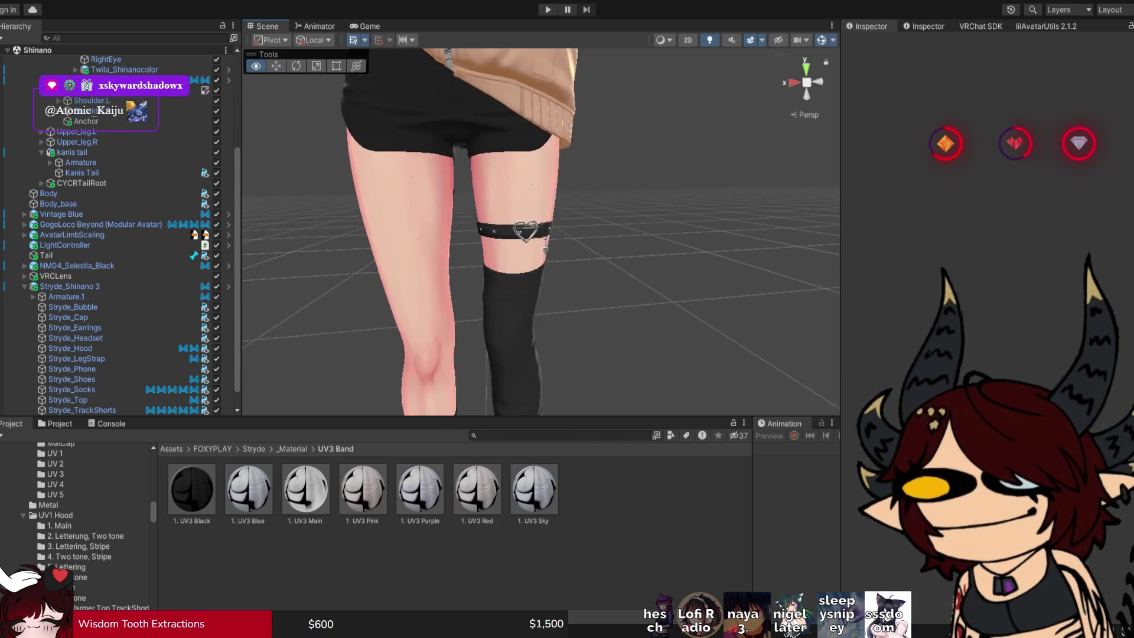
left_click(520, 234)
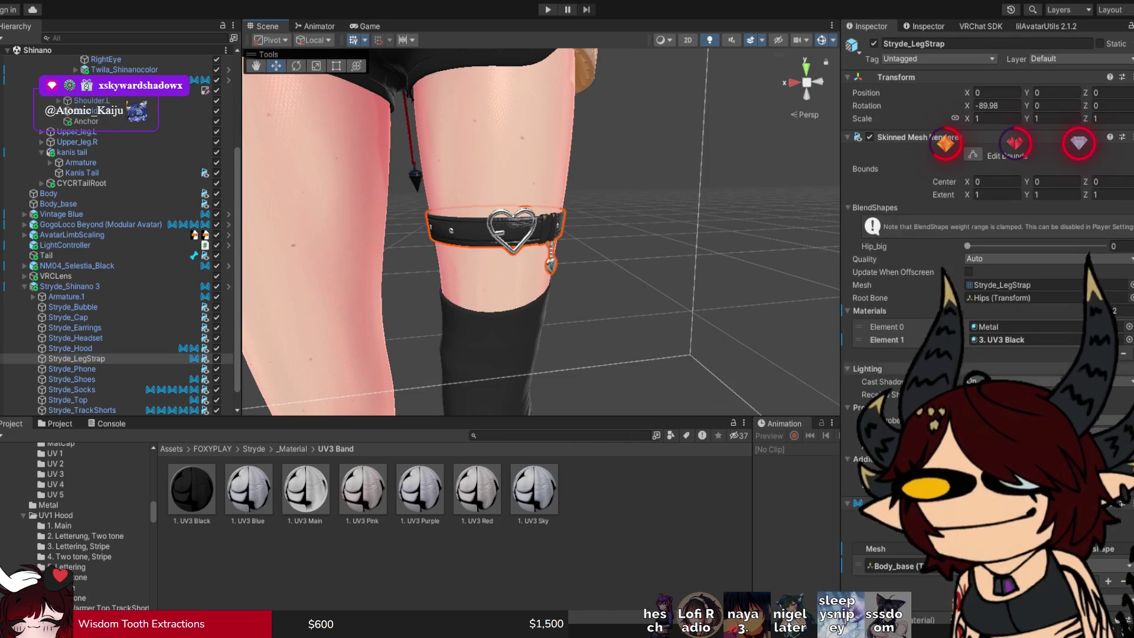
Open the leg strap's 3. UV3 Black material to confirm its ShadeMap shading, then deselect it.
left_click(999, 339)
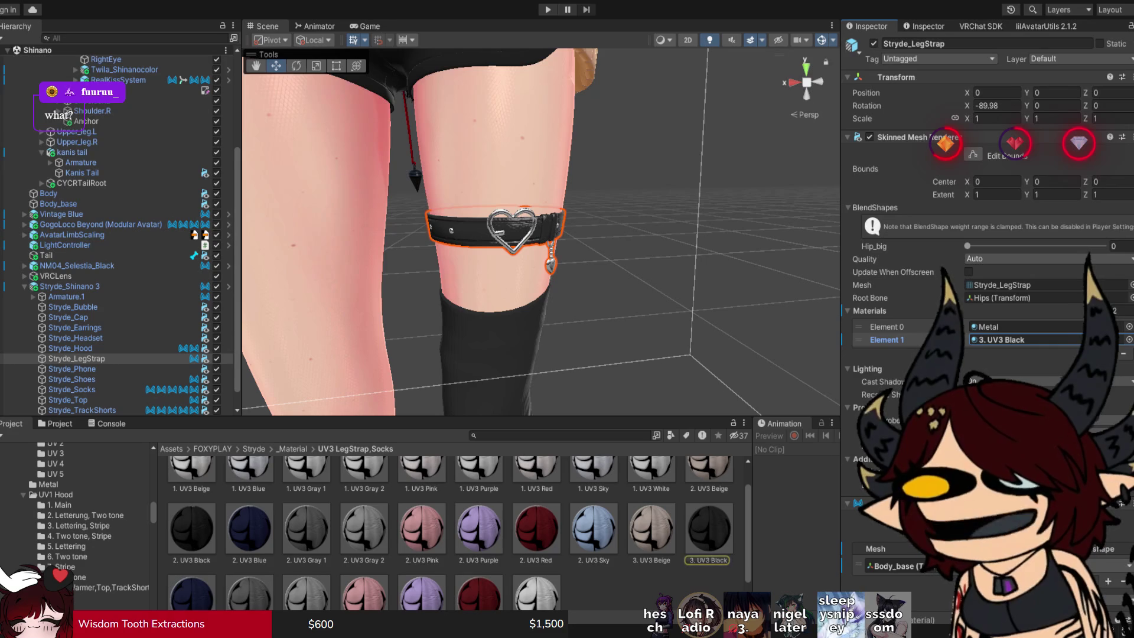
left_click(708, 529)
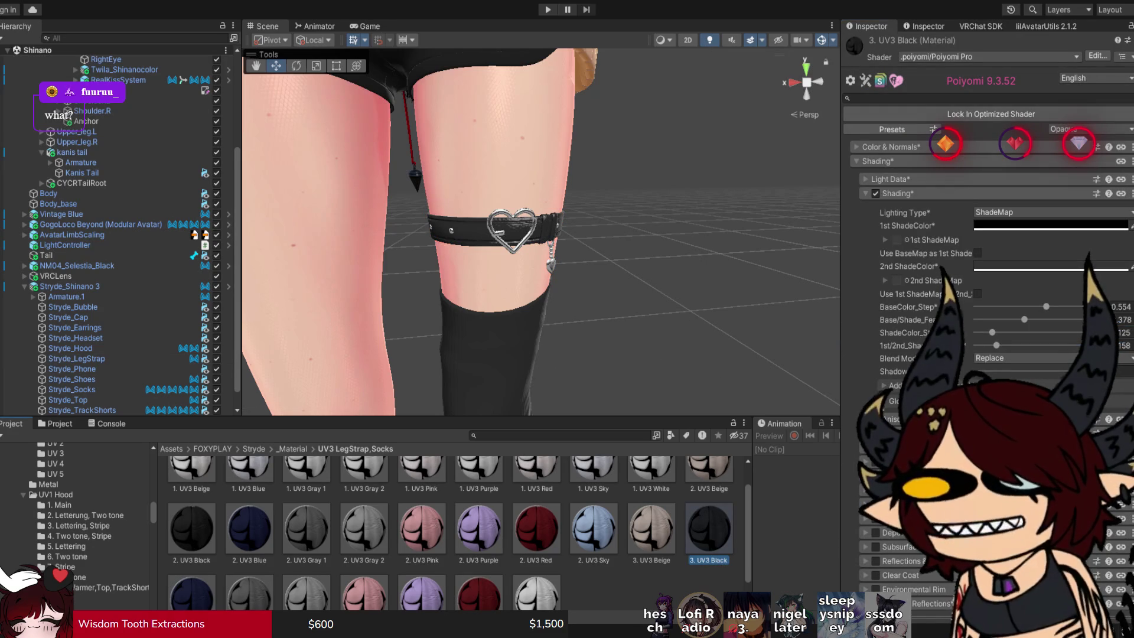
left_click(649, 325)
left_click_drag(649, 325, 574, 321)
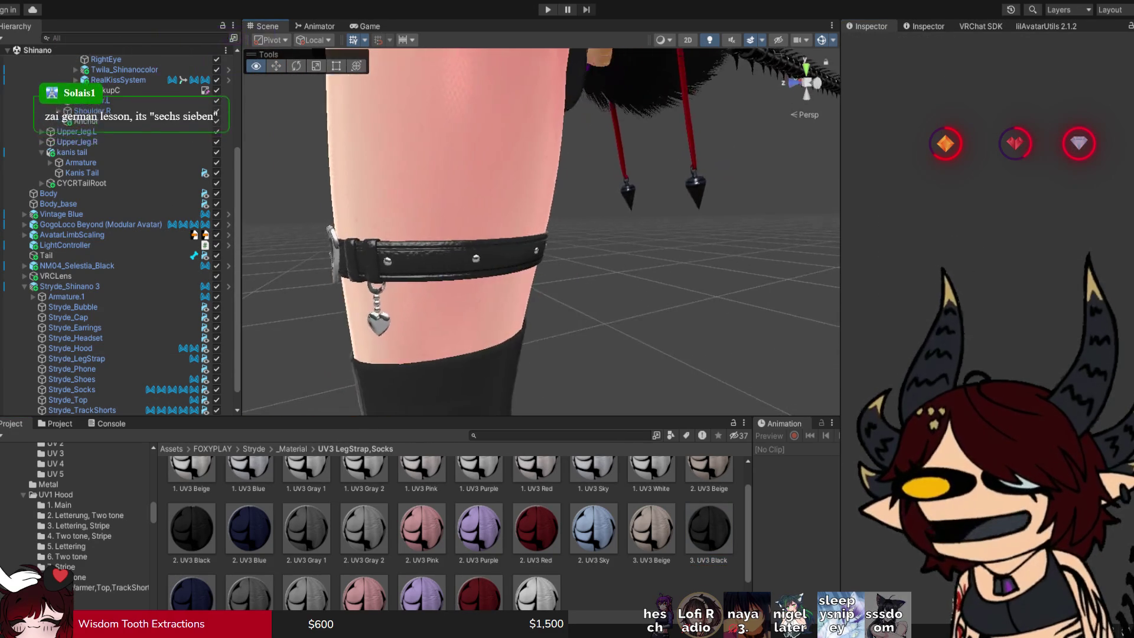
scroll(541, 232, "down", 10)
scroll(541, 232, "down", 5)
scroll(542, 232, "up", 8)
scroll(542, 232, "down", 8)
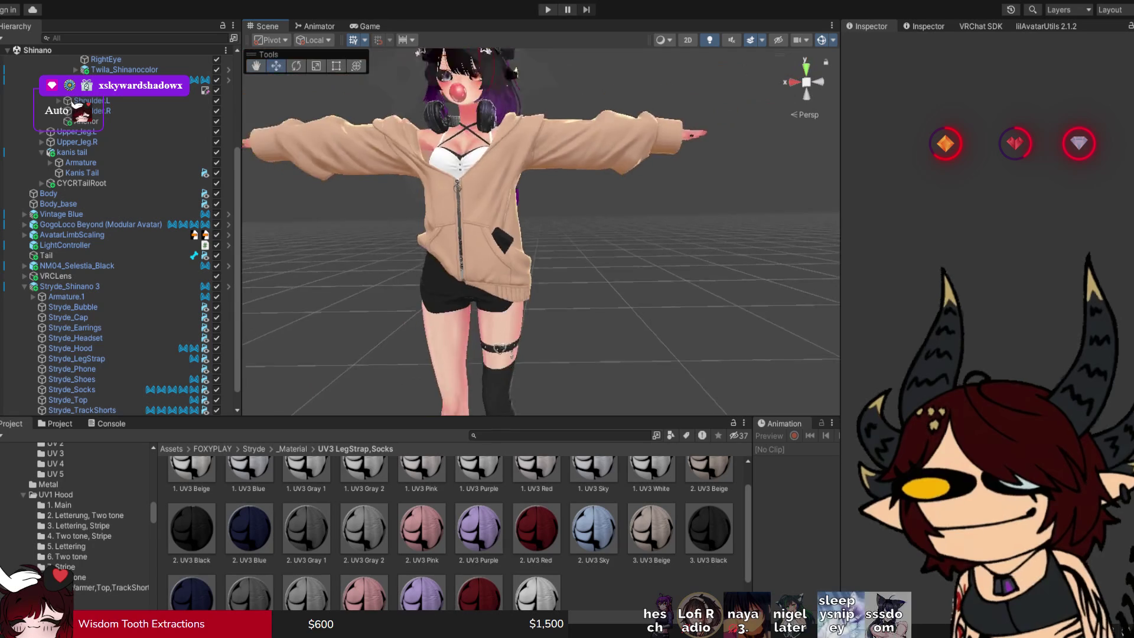
scroll(541, 232, "up", 5)
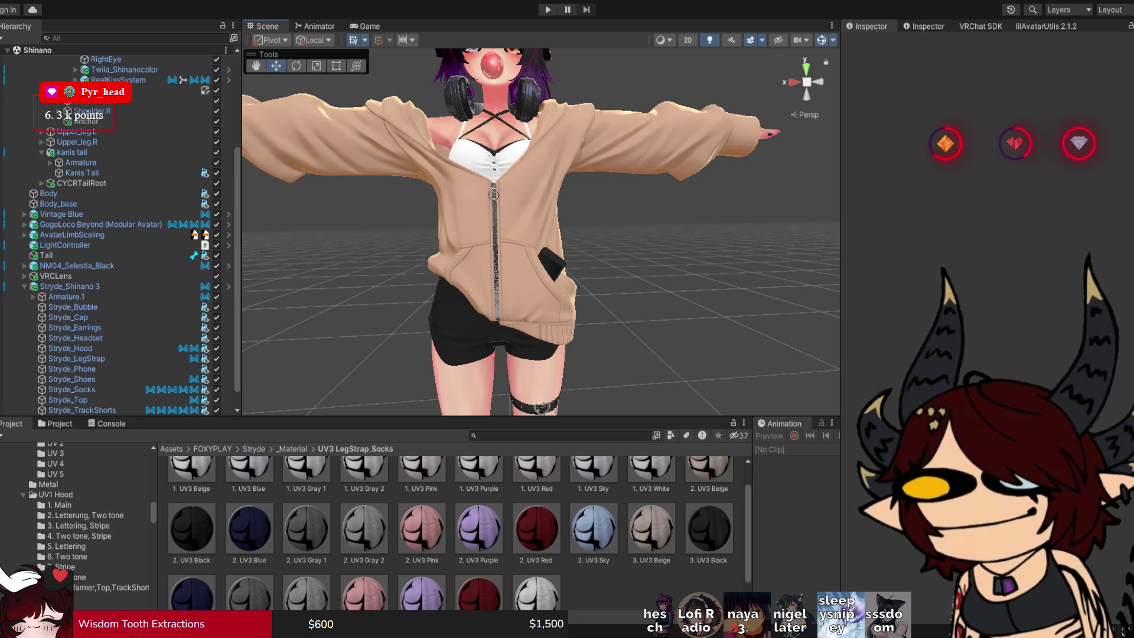
Select Stryde_Shinano 3 and disable Stryde_Hood to reveal the white camisole top.
scroll(540, 230, "up", 10)
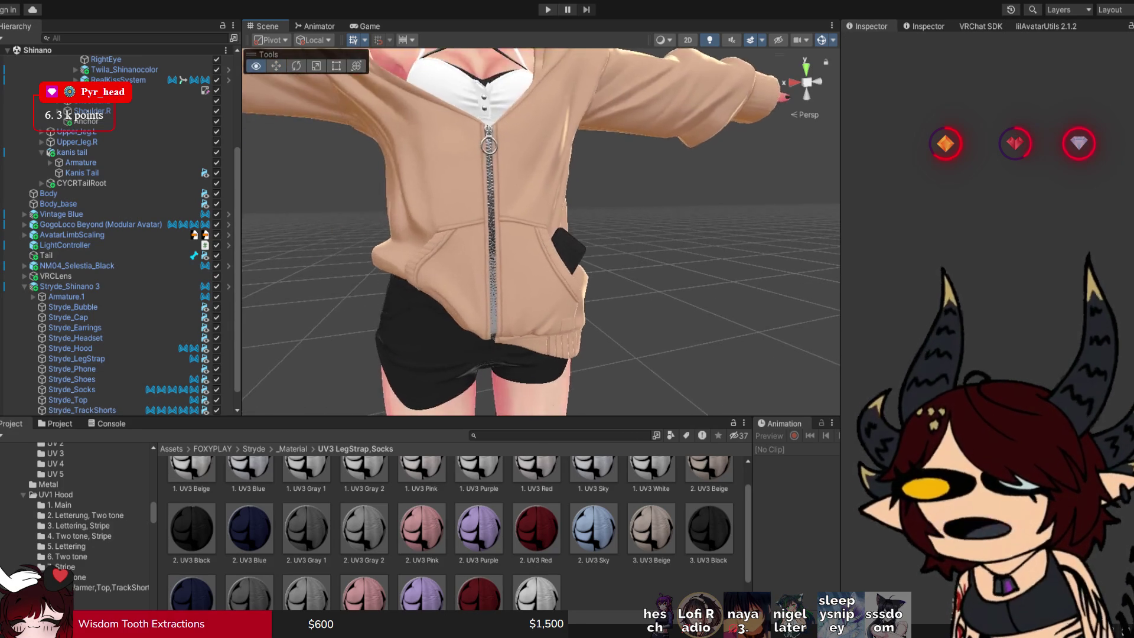
scroll(540, 231, "down", 10)
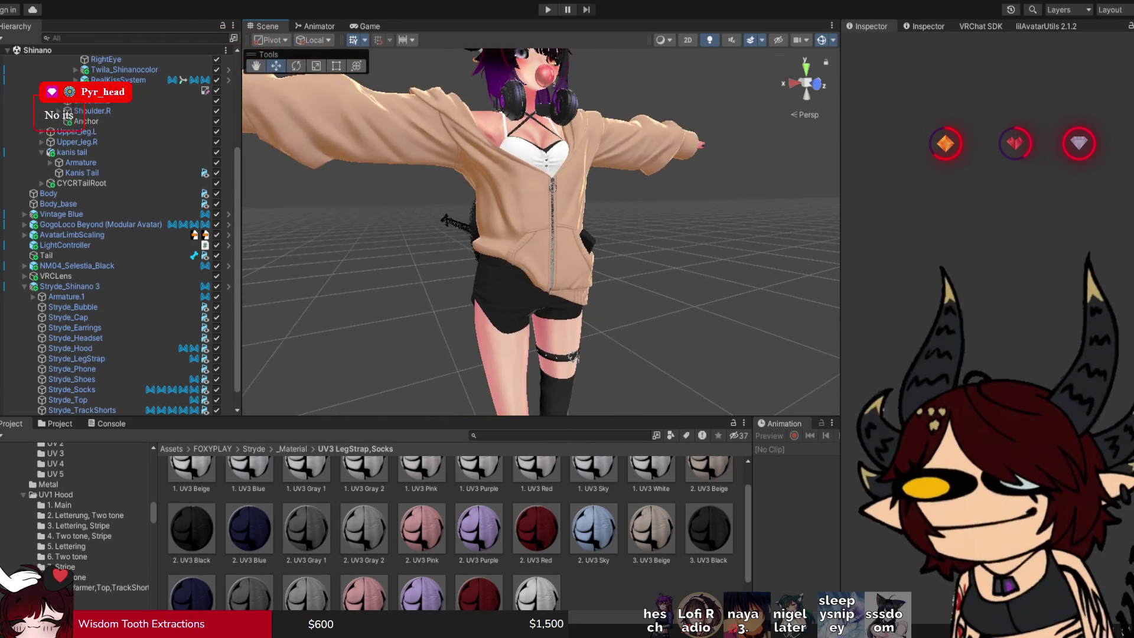
left_click(540, 230)
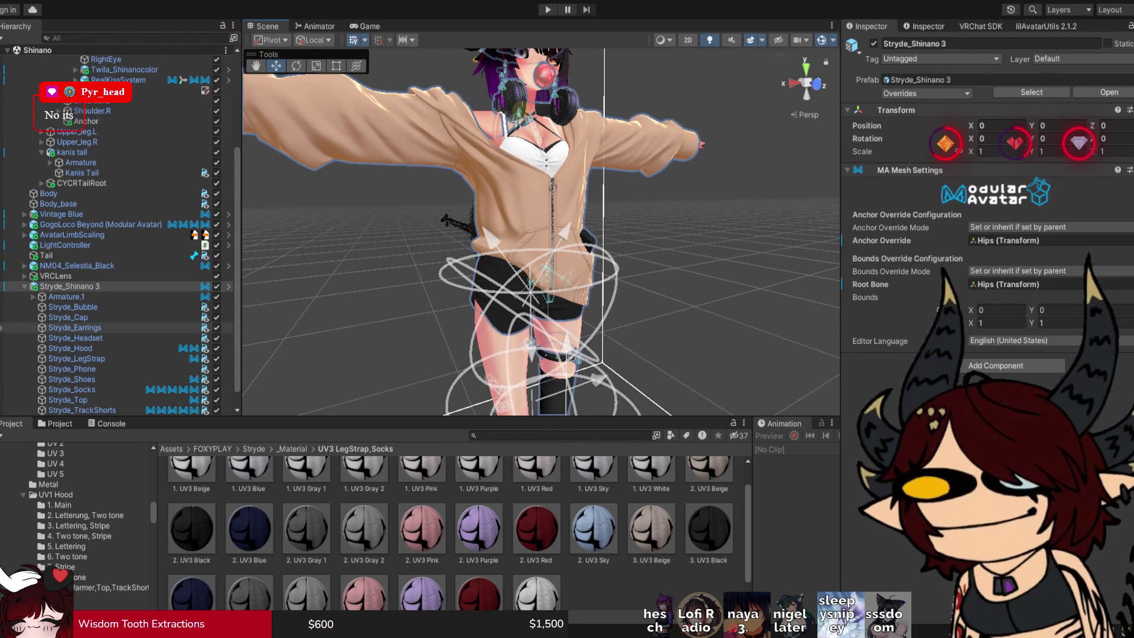
left_click(216, 348)
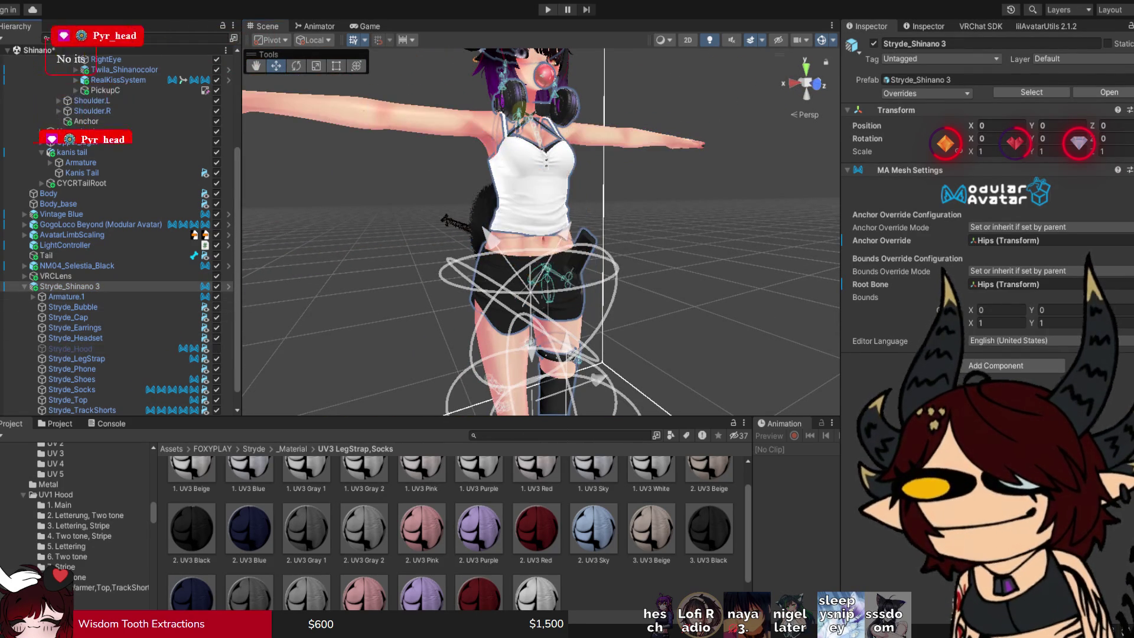
scroll(541, 230, "up", 5)
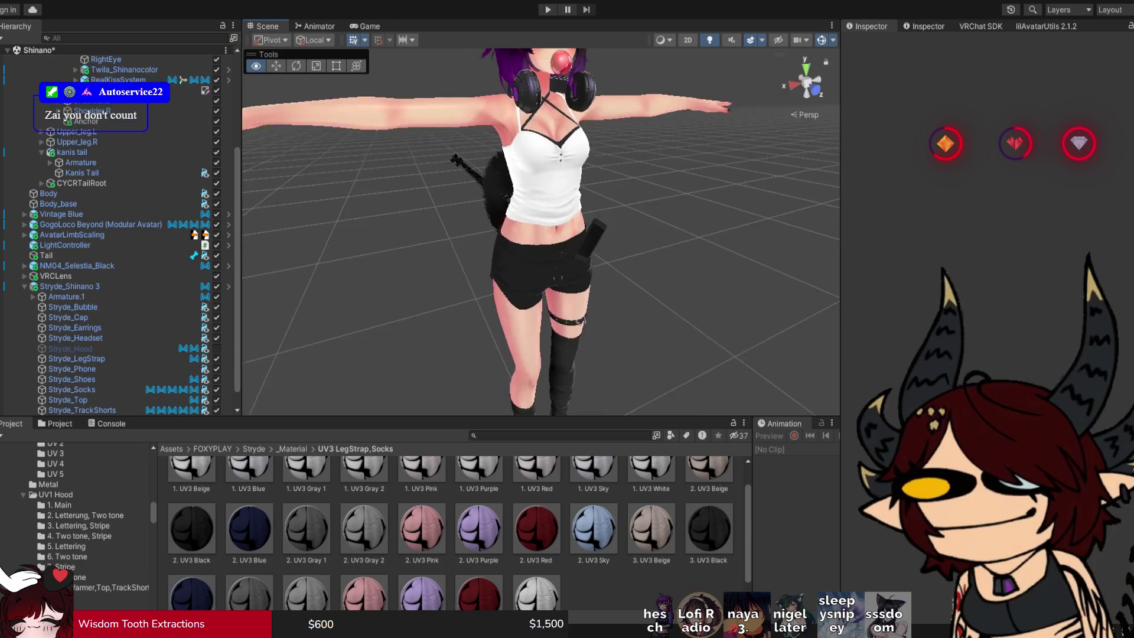
scroll(541, 231, "up", 5)
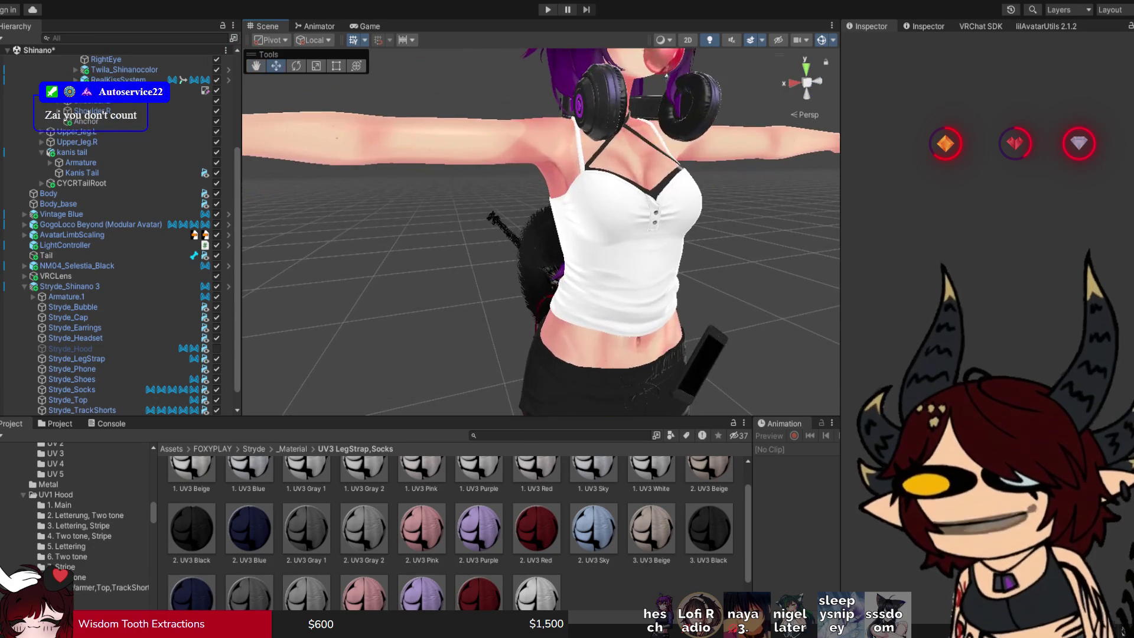
Select Body_base and change its skin material's Lighting Type from Multilayer Math to ShadeMap.
left_click(596, 336)
left_click(596, 337)
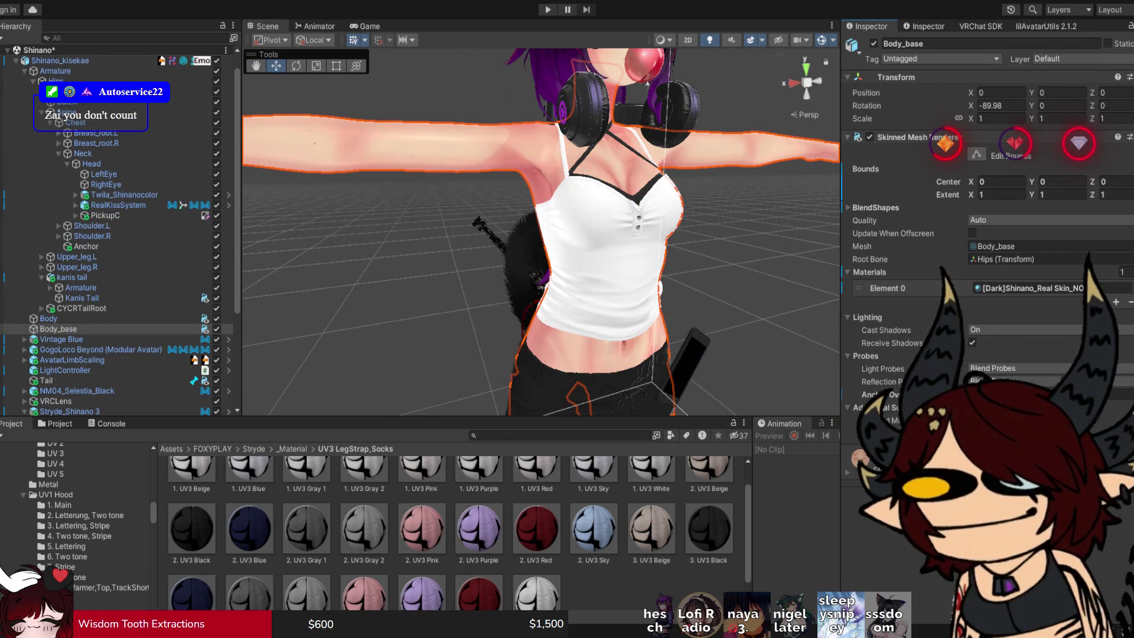
scroll(986, 236, "down", 15)
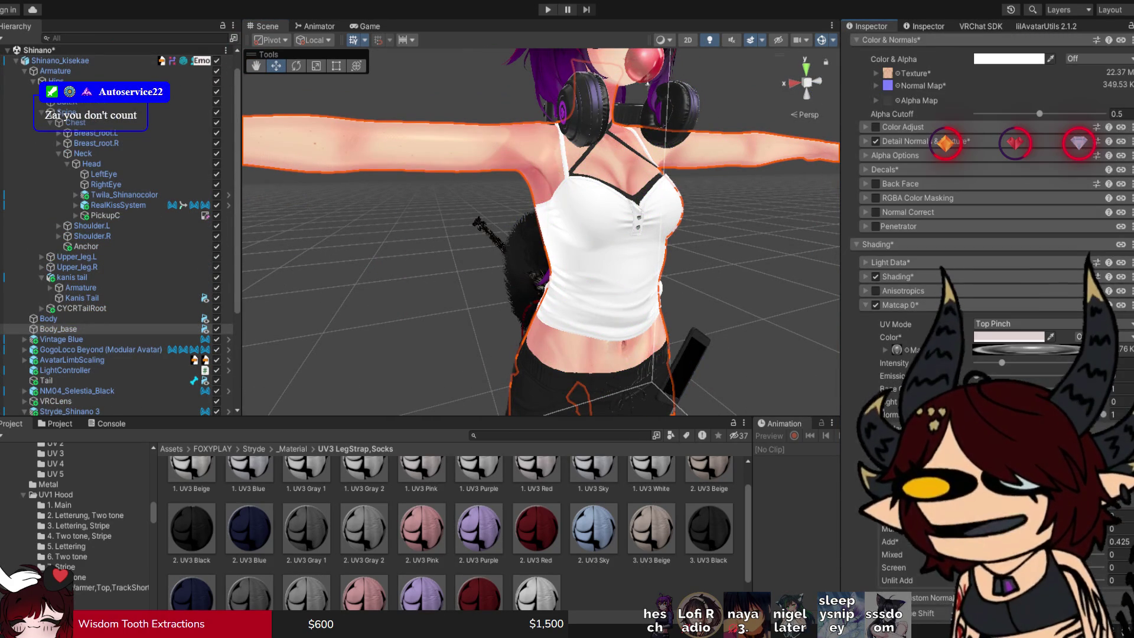
left_click(866, 276)
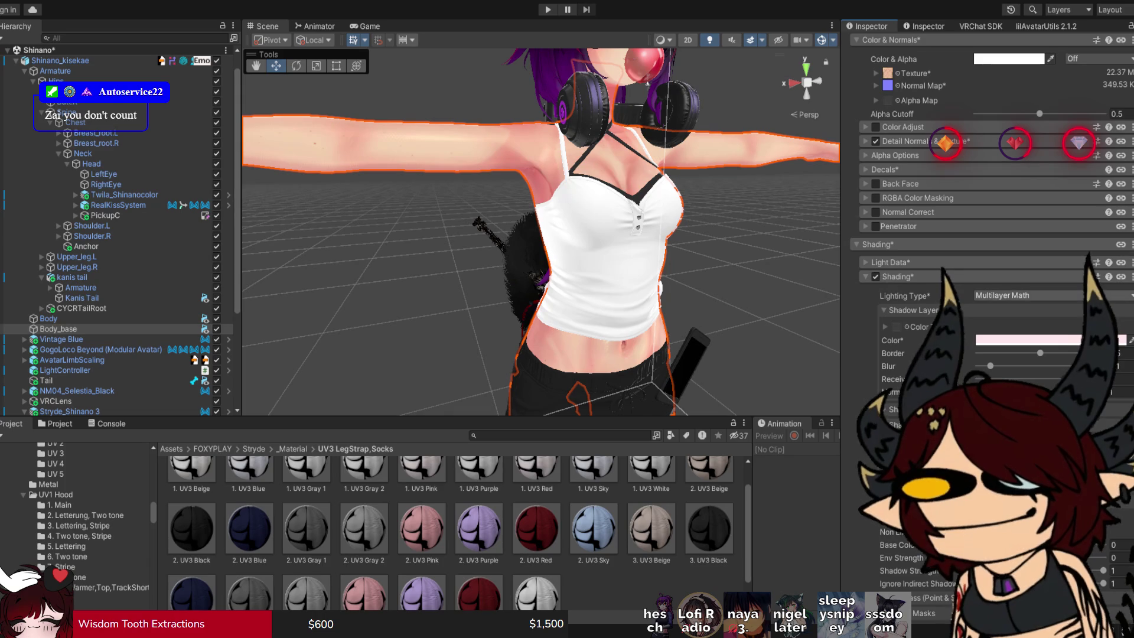
left_click(1028, 295)
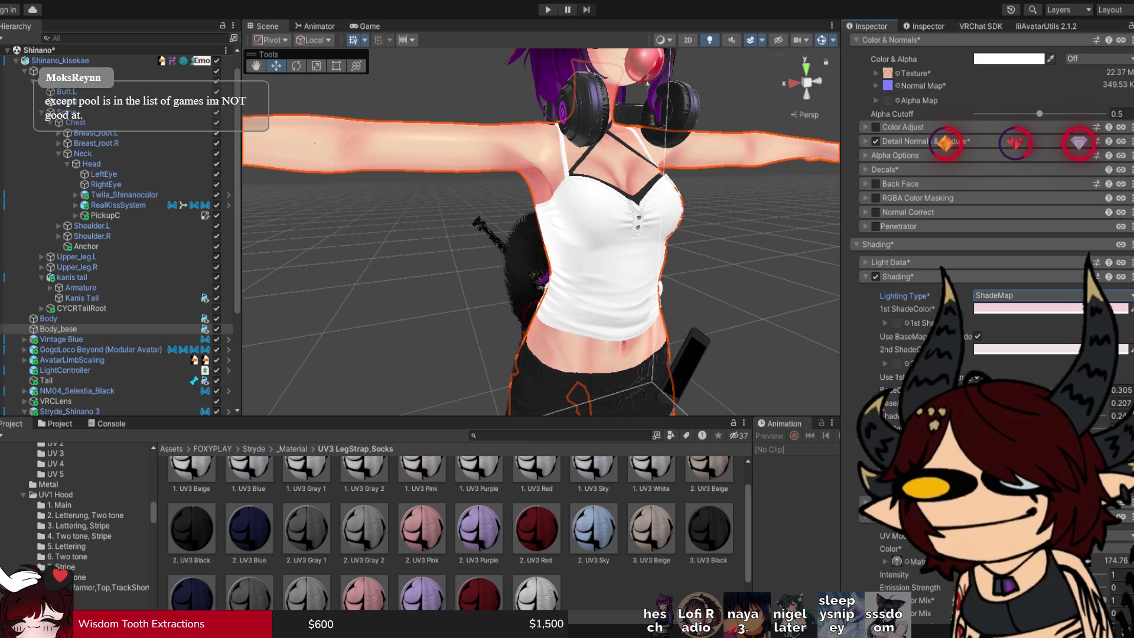
Select the Stryde_Top shirt and expand its blend shape sliders.
left_click(738, 325)
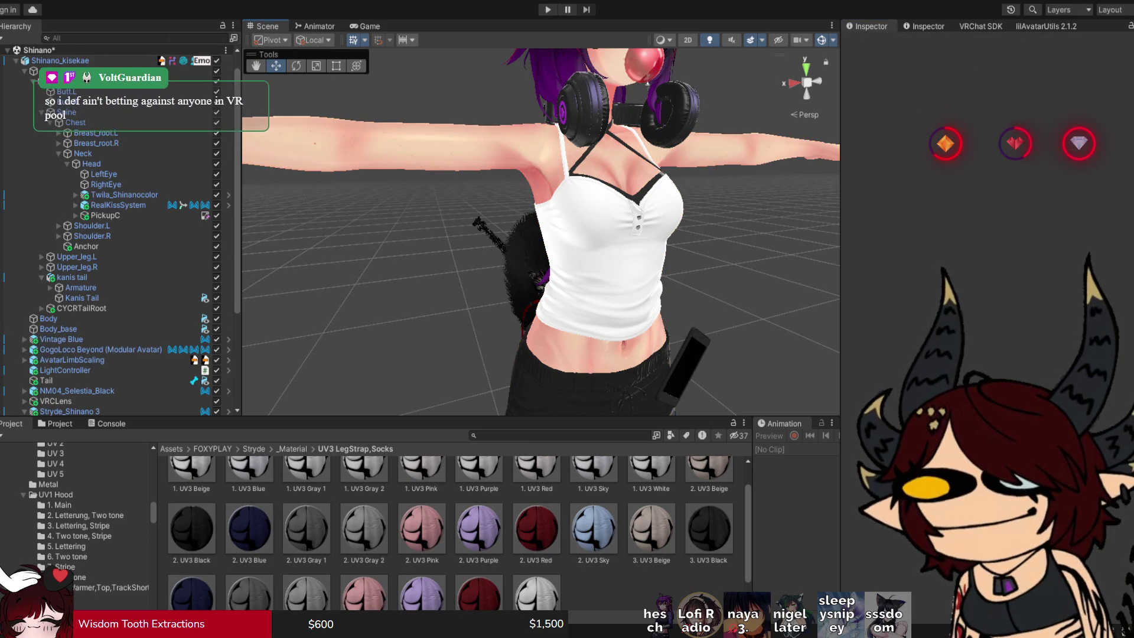
left_click_drag(738, 326, 679, 331)
left_click(521, 277)
left_click(520, 278)
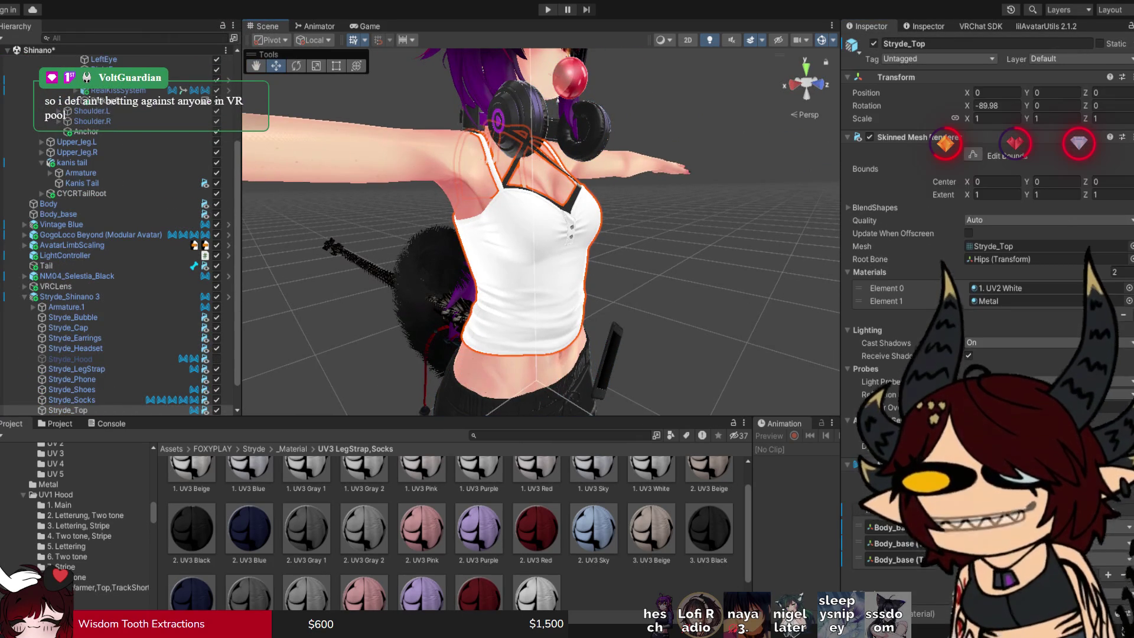
left_click_drag(541, 236, 718, 242)
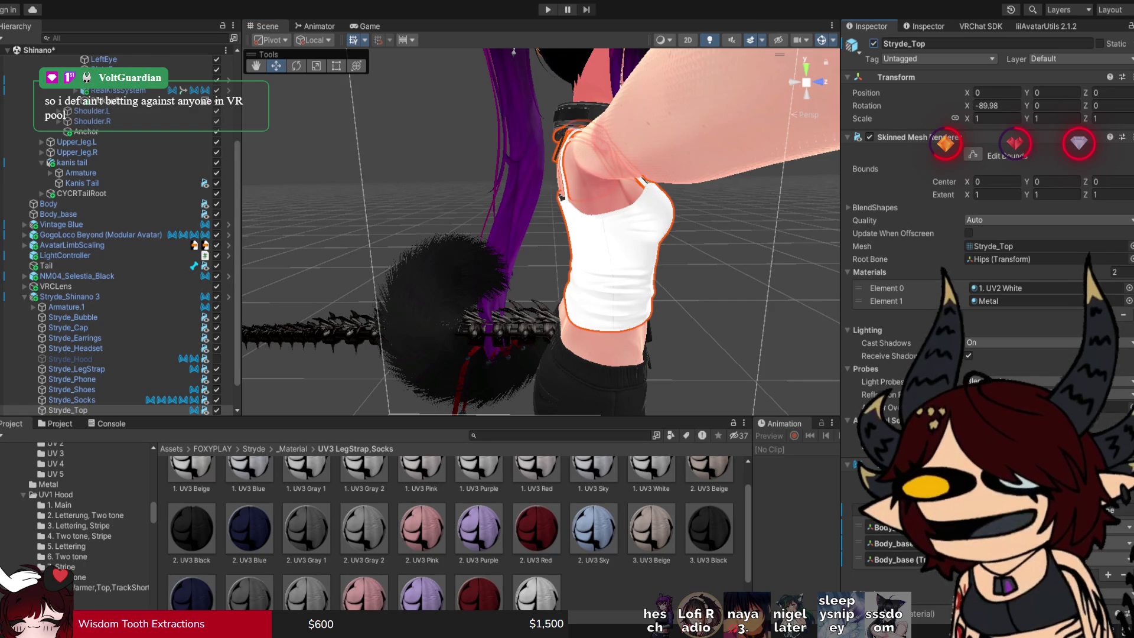
left_click(849, 207)
left_click_drag(531, 237, 372, 236)
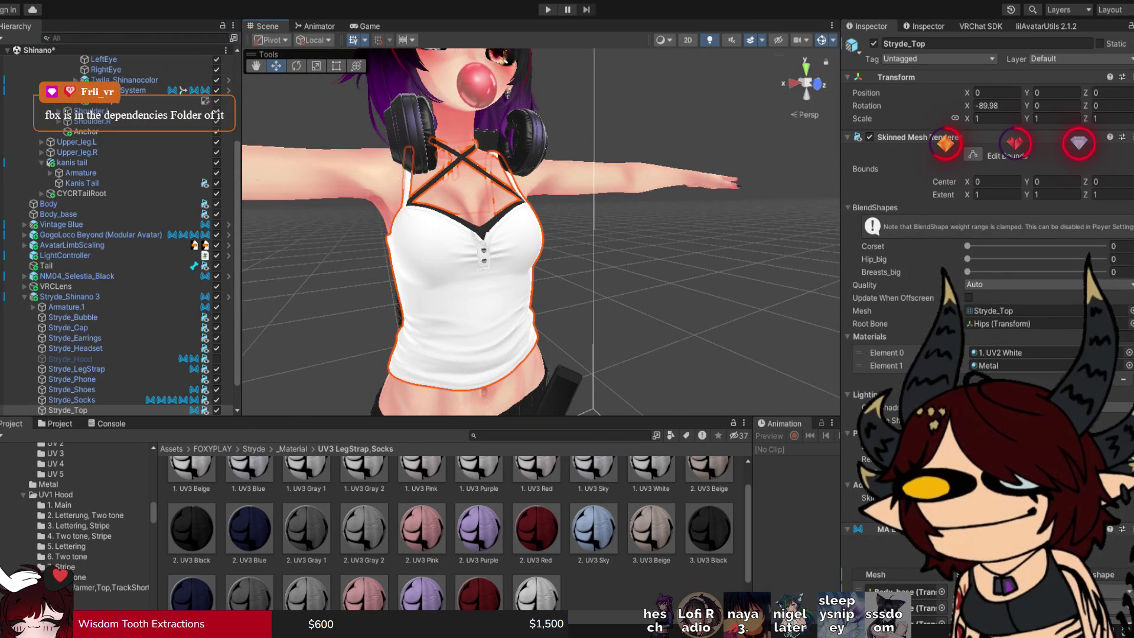
Deselect the shirt, save the scene, and select the Shinano_kisekae avatar root.
left_click(709, 366)
scroll(540, 236, "down", 5)
scroll(541, 236, "down", 3)
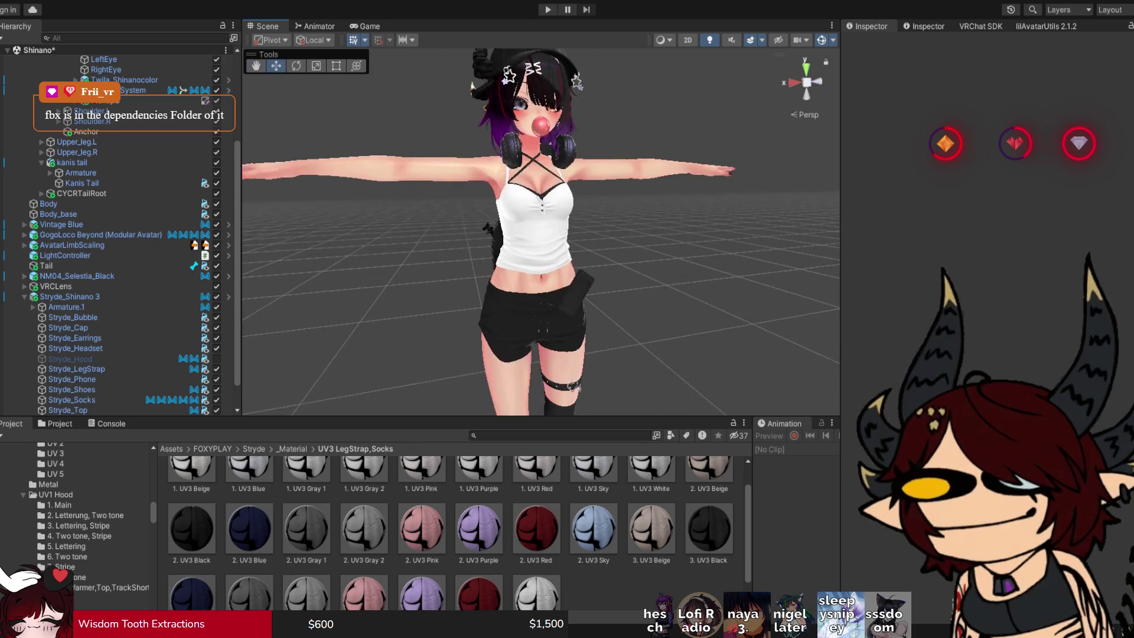
scroll(541, 237, "up", 4)
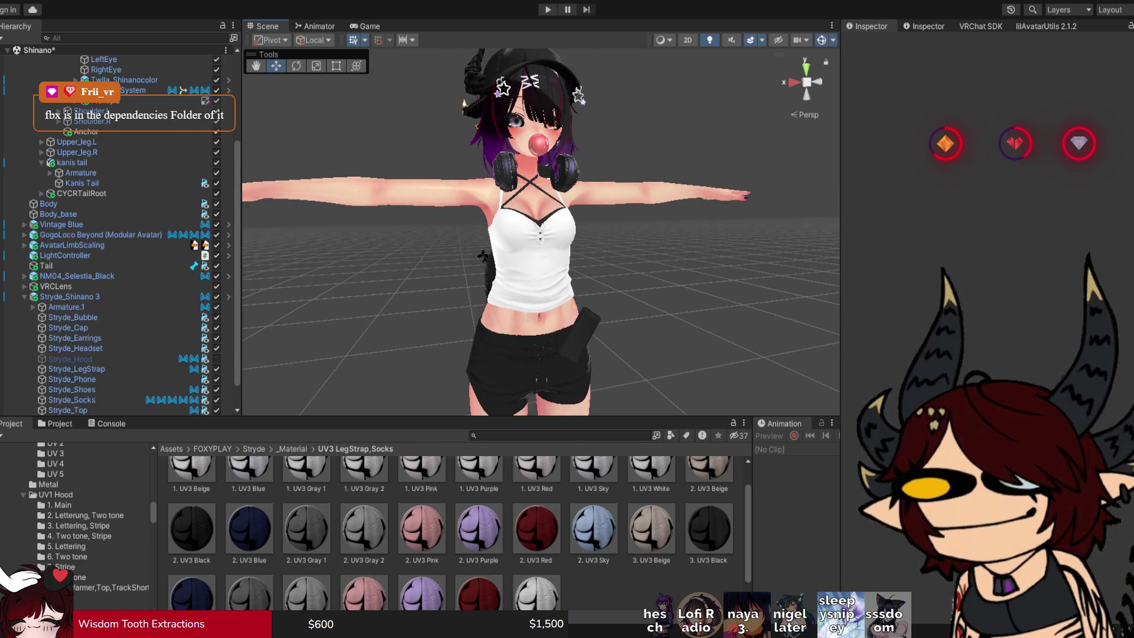
key("ctrl+s")
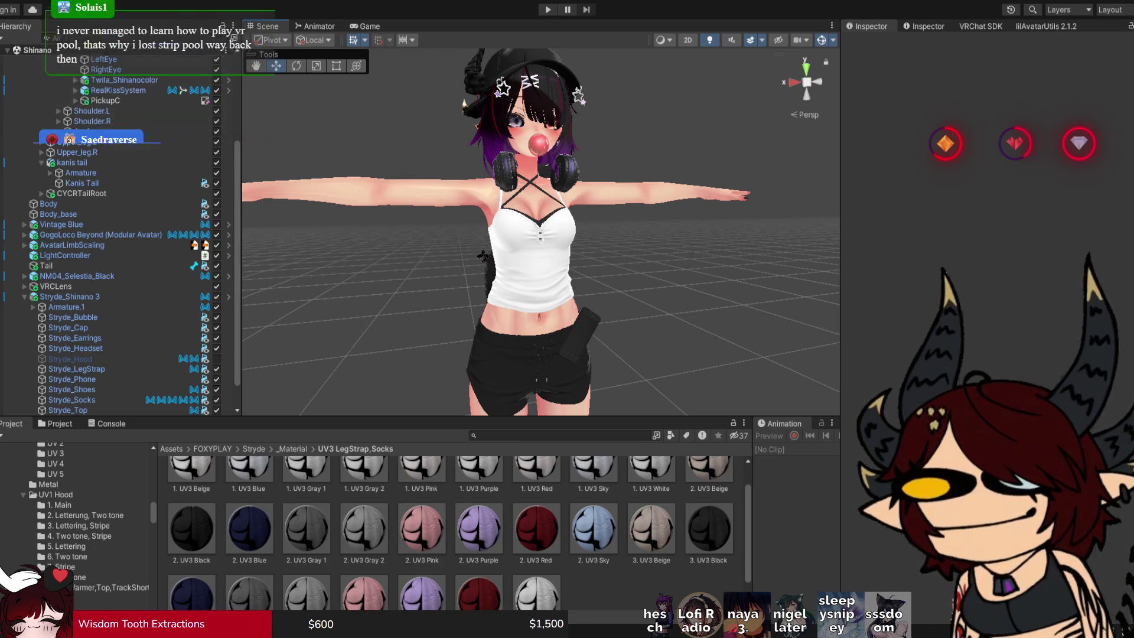
left_click(531, 278)
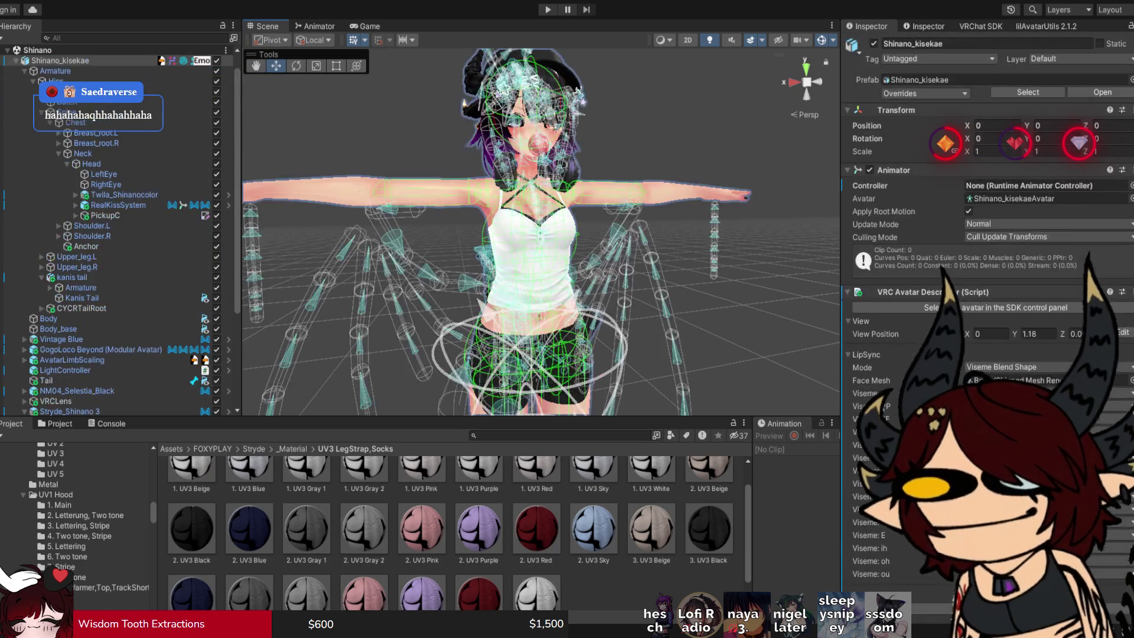
Select Body_base and collapse its BlendShapes to reach the material's Shading section.
left_click(532, 278)
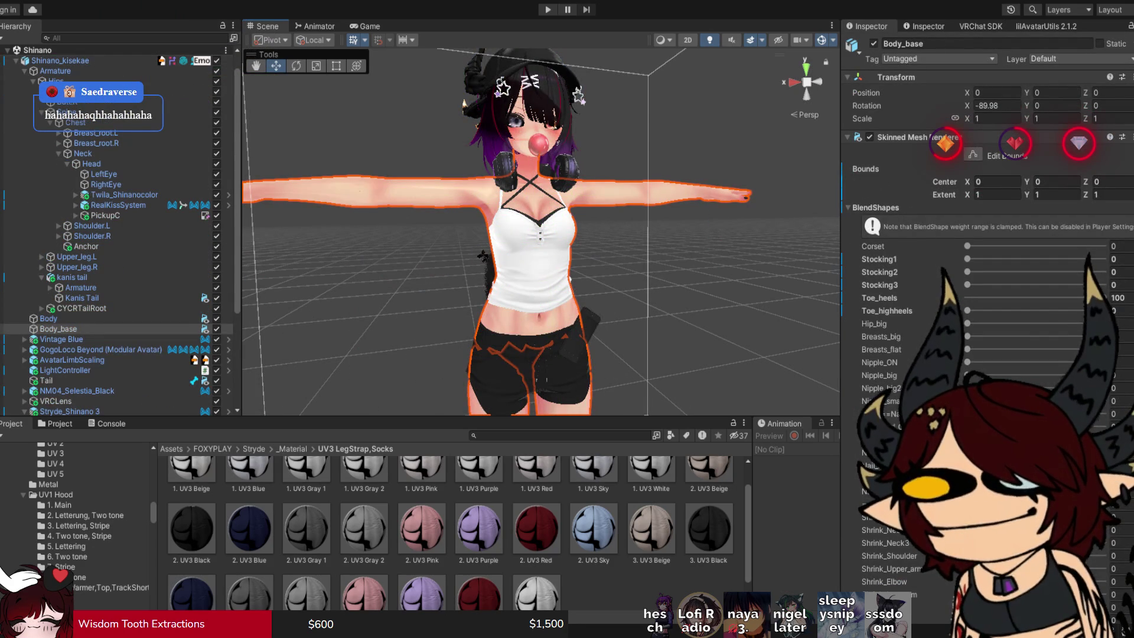
left_click(875, 208)
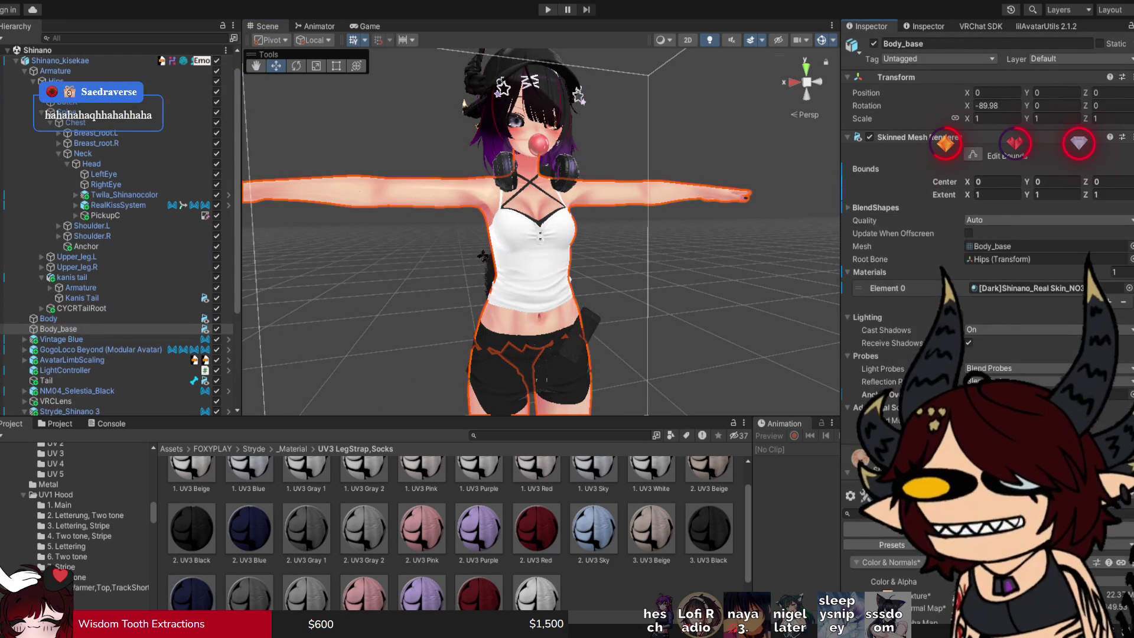
scroll(986, 206, "down", 15)
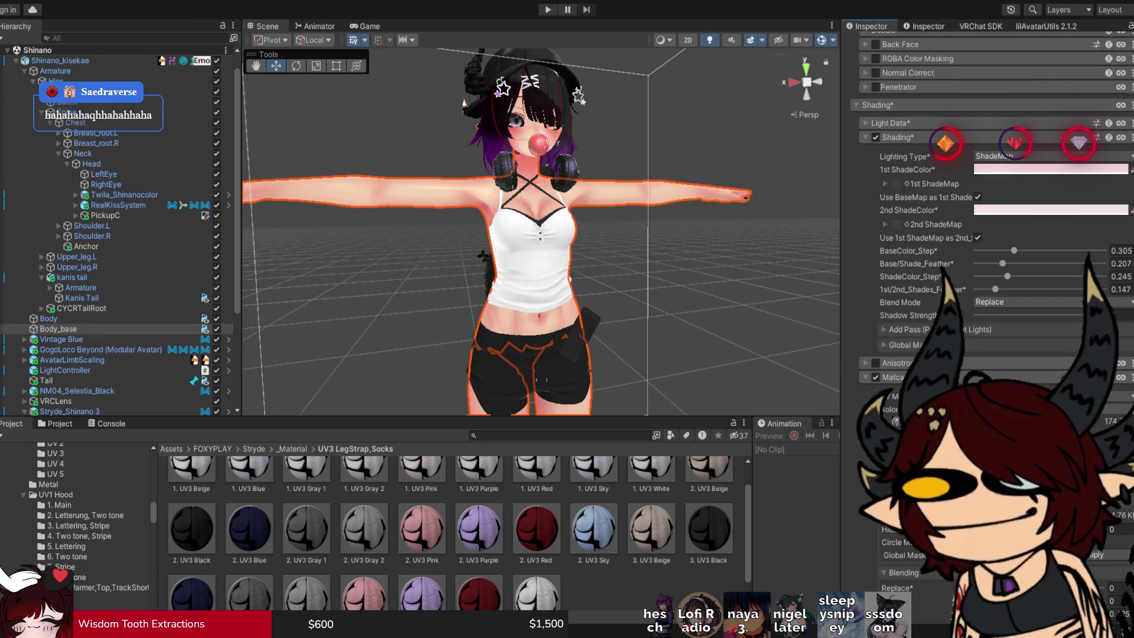
scroll(541, 237, "up", 3)
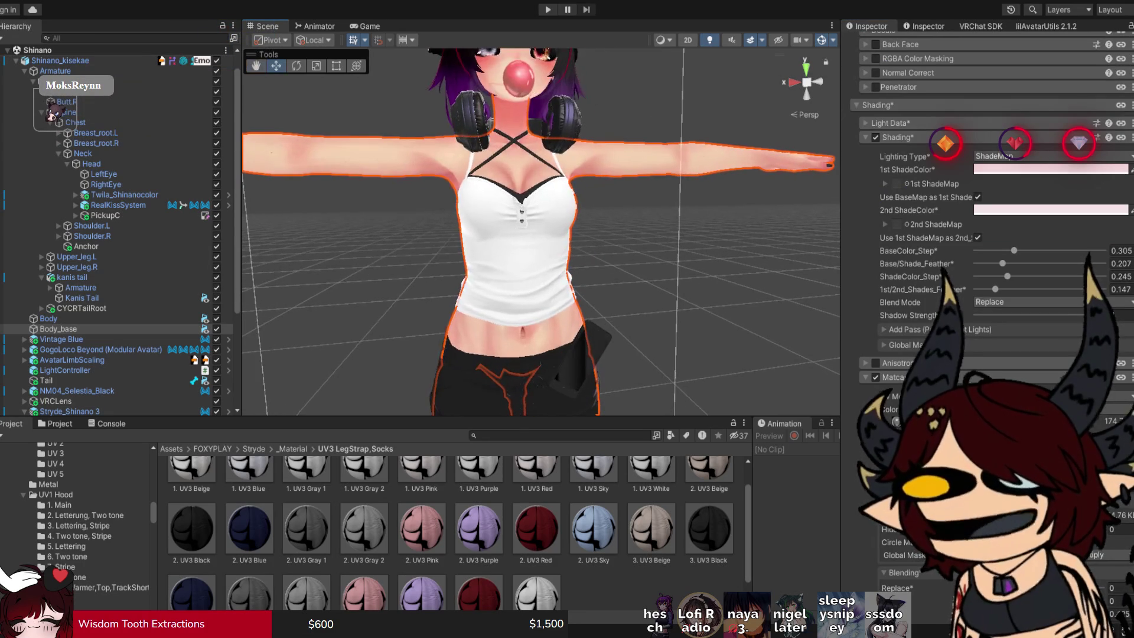
left_click_drag(567, 127, 602, 127)
scroll(735, 224, "up", 10)
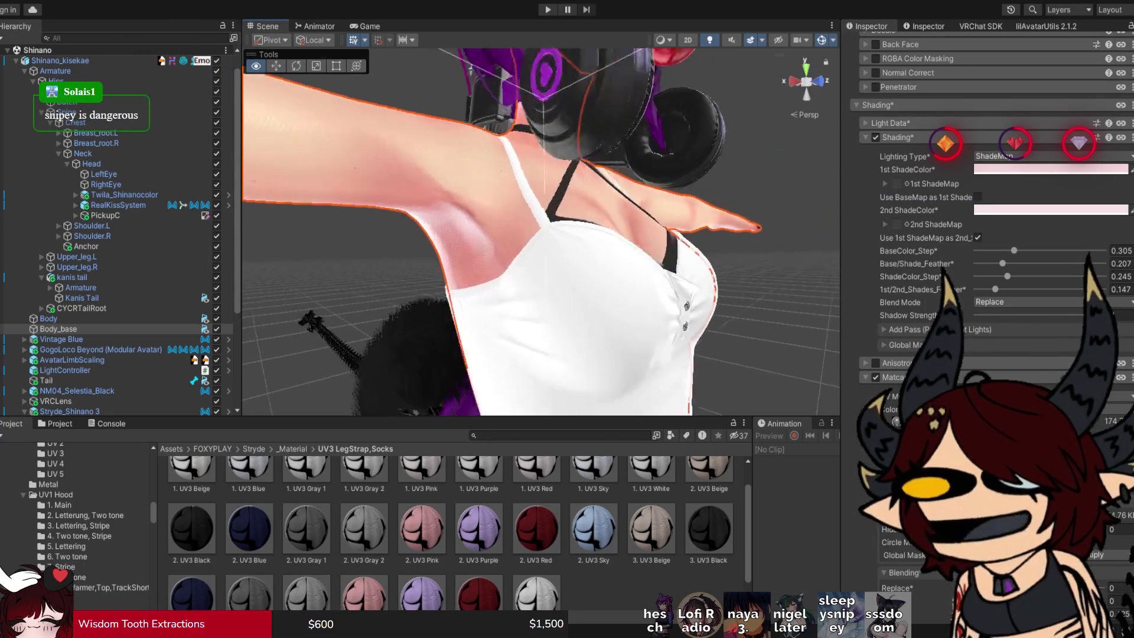
Uncheck Use BaseMap as 1st Shade and Use 1st ShadeMap as 2nd, then inspect the shoulder.
left_click(978, 237)
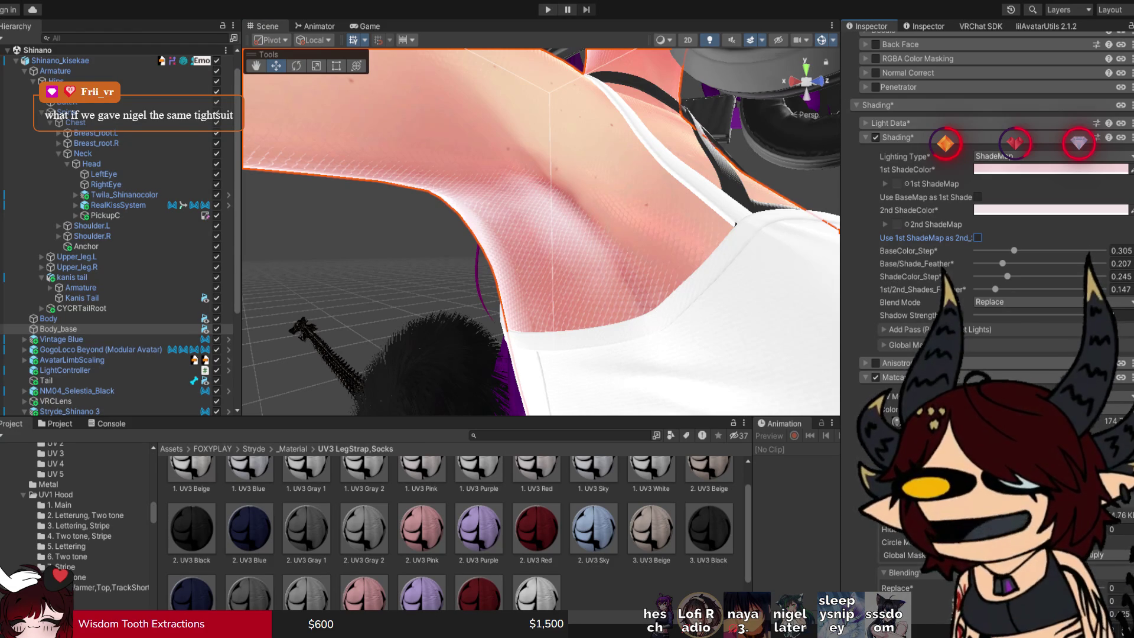
scroll(734, 224, "down", 5)
left_click_drag(734, 224, 695, 247)
scroll(696, 247, "up", 5)
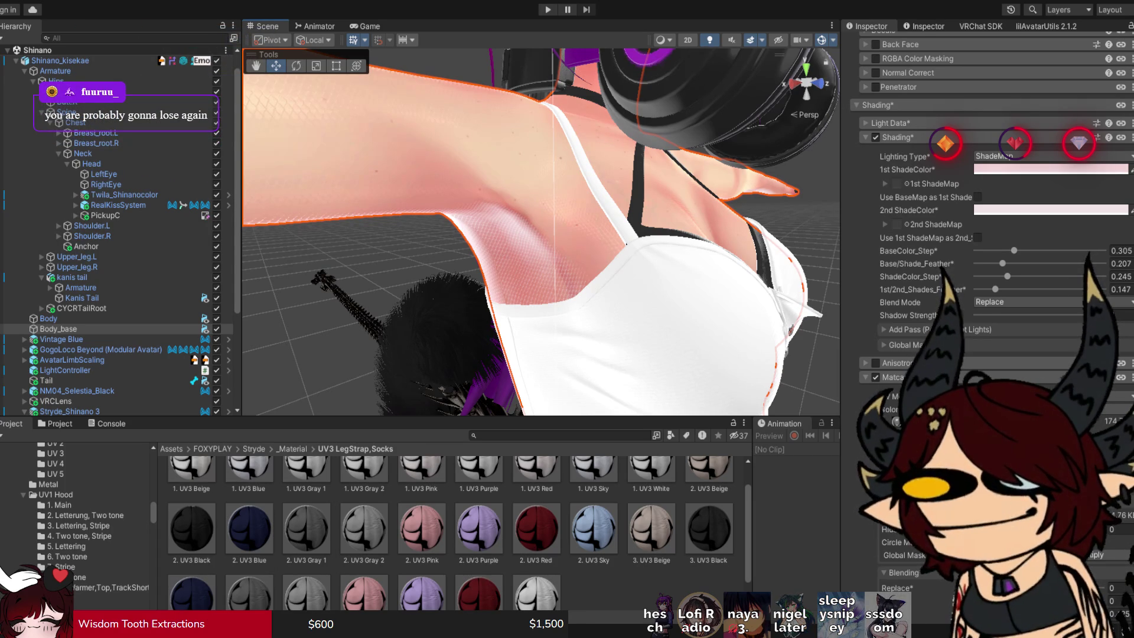
mouse_move(540, 230)
left_mouse_down()
mouse_move(558, 219)
mouse_move(528, 239)
left_mouse_up()
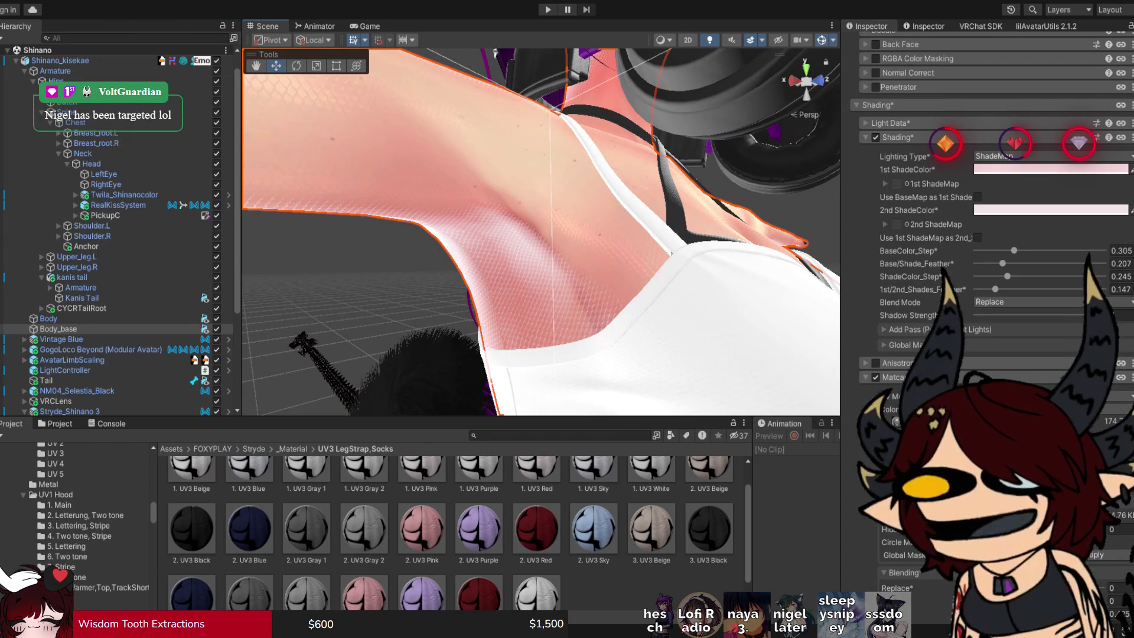
left_click_drag(528, 239, 543, 230)
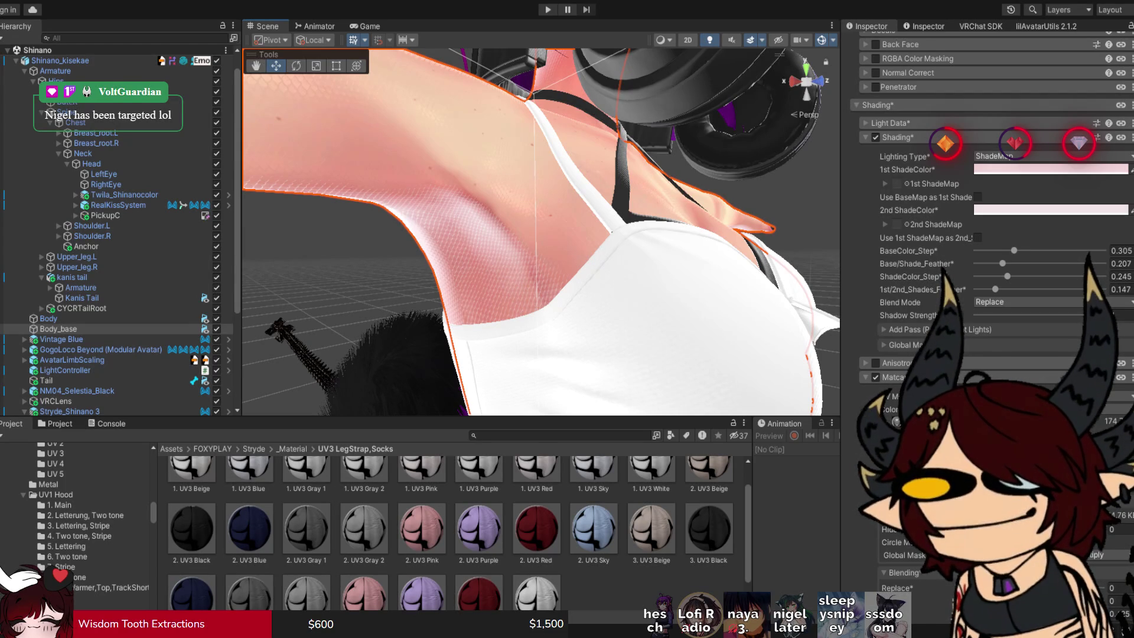
Raise the Body_base BaseColor_Step to 0.518, checking the shoulder shading from several angles.
left_click_drag(532, 237, 549, 231)
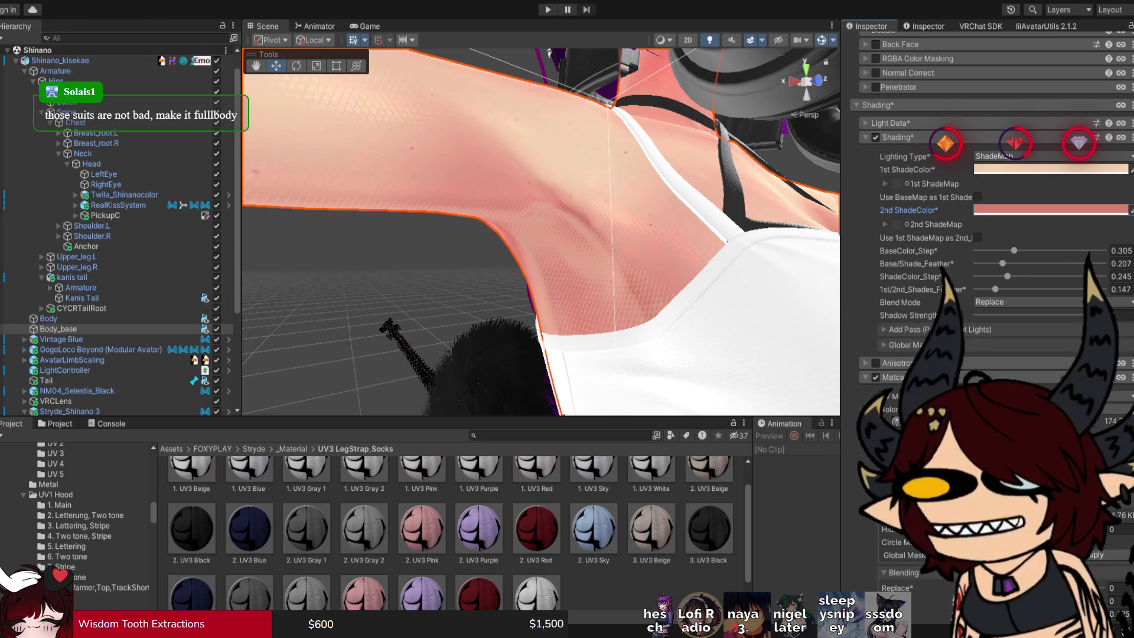
left_click_drag(532, 237, 472, 219)
mouse_move(1014, 251)
left_mouse_down()
mouse_move(1046, 251)
mouse_move(1000, 289)
left_mouse_up()
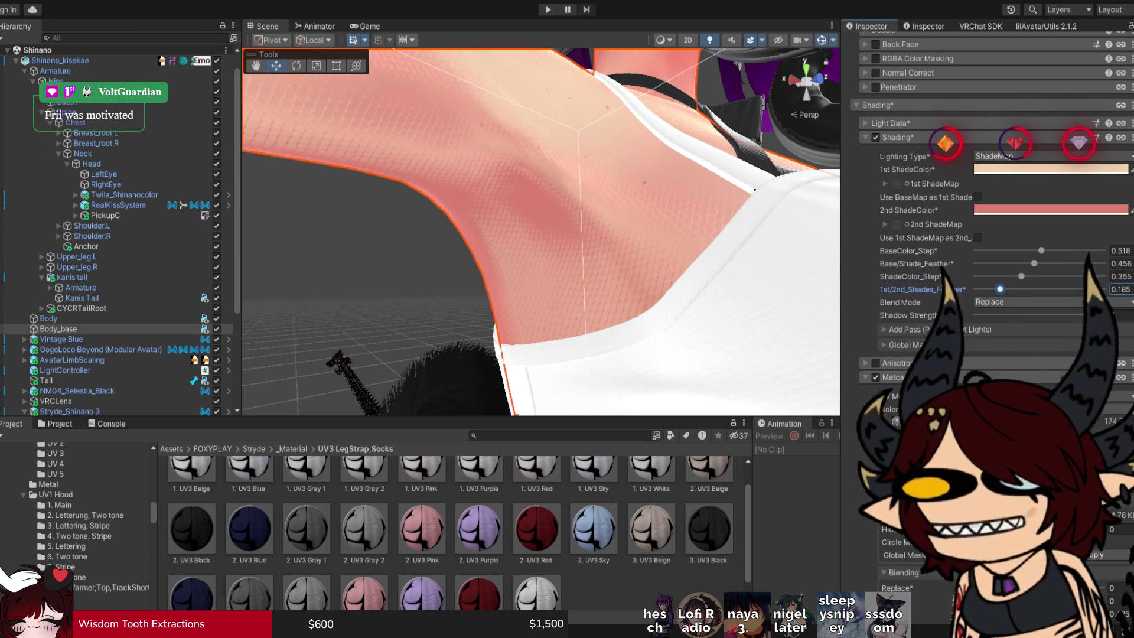
left_click_drag(531, 237, 514, 241)
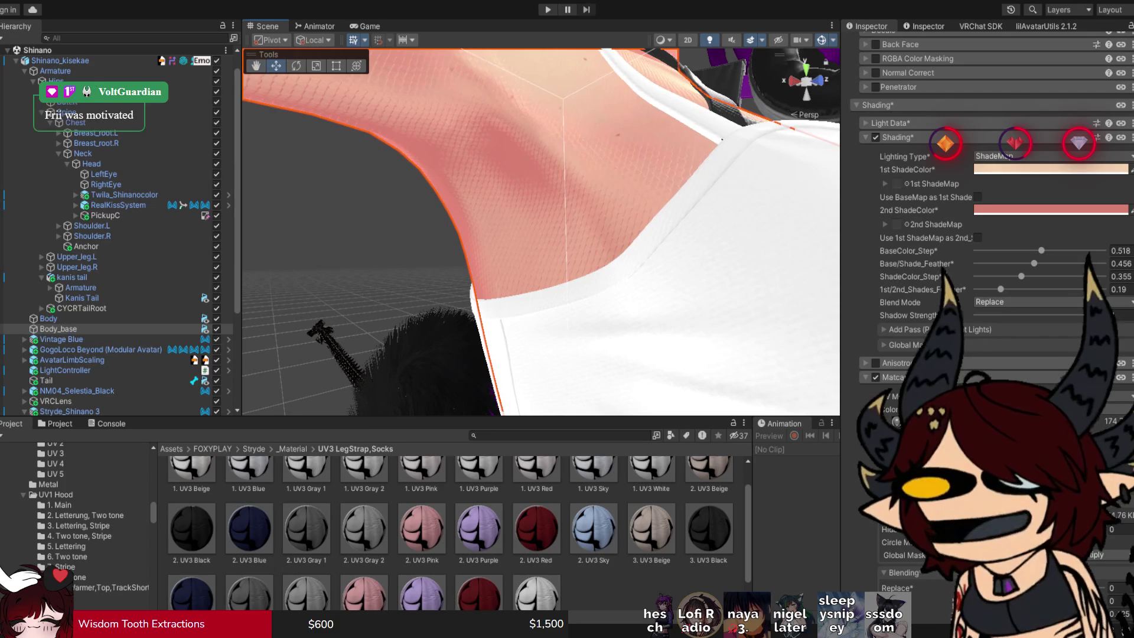
Turn Use 1st ShadeMap as 2nd back on for the body skin and inspect the shoulder shading.
left_click(978, 238)
scroll(541, 230, "down", 10)
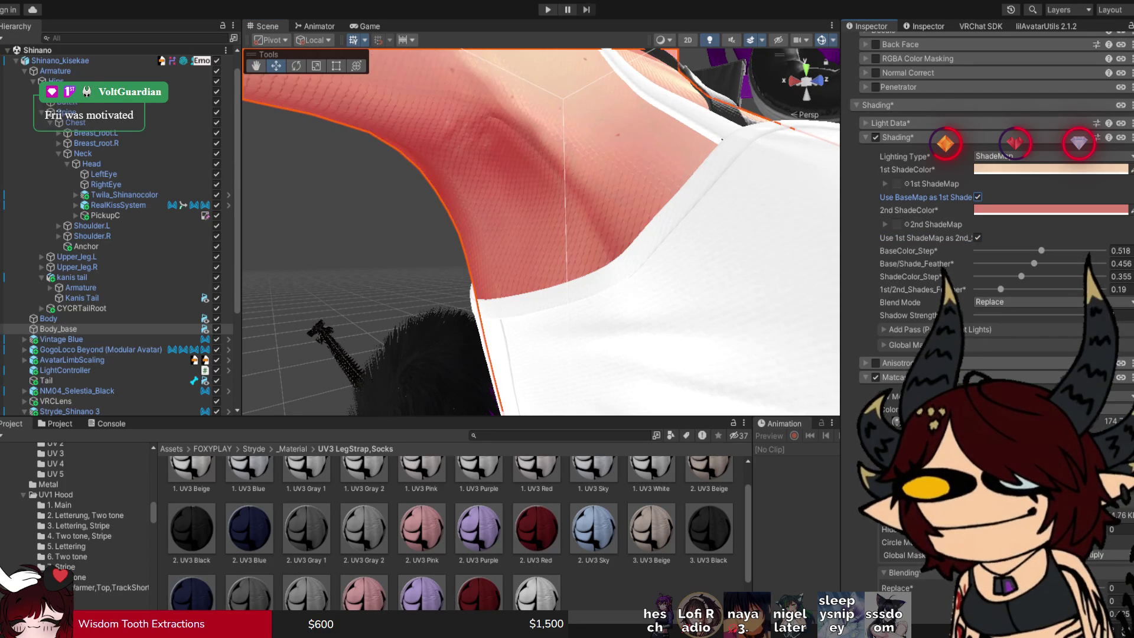
mouse_move(540, 230)
left_mouse_down()
mouse_move(489, 234)
mouse_move(567, 231)
left_mouse_up()
scroll(541, 230, "up", 5)
scroll(540, 231, "down", 6)
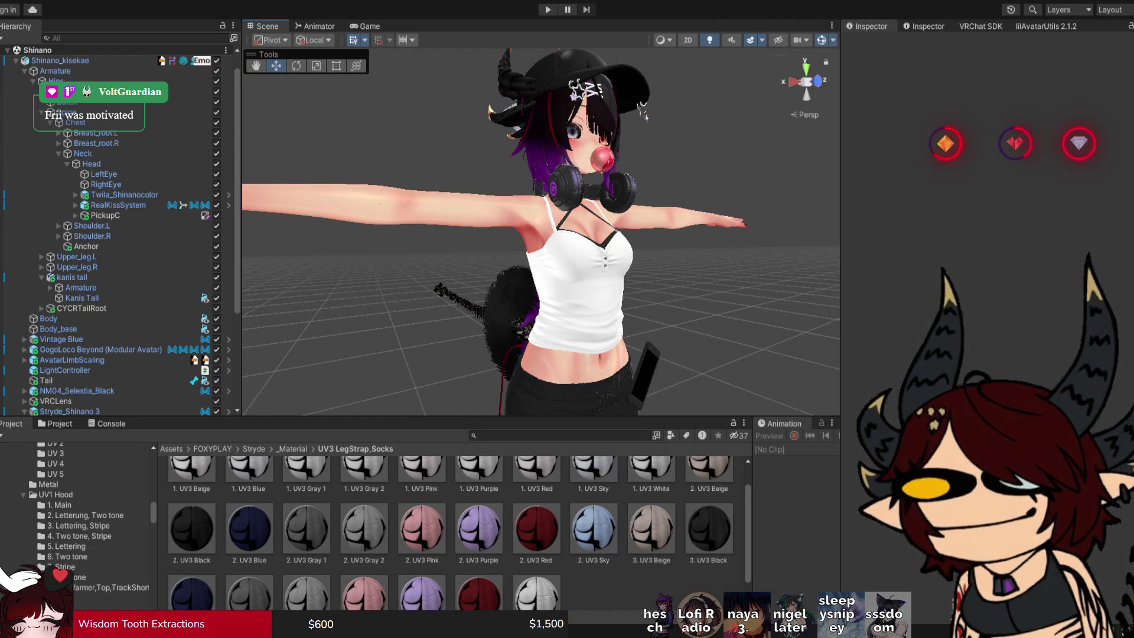
Pick the face to select the Body mesh and scroll to its [Dark]Shinano_face_NO39 shading settings.
scroll(541, 233, "up", 5)
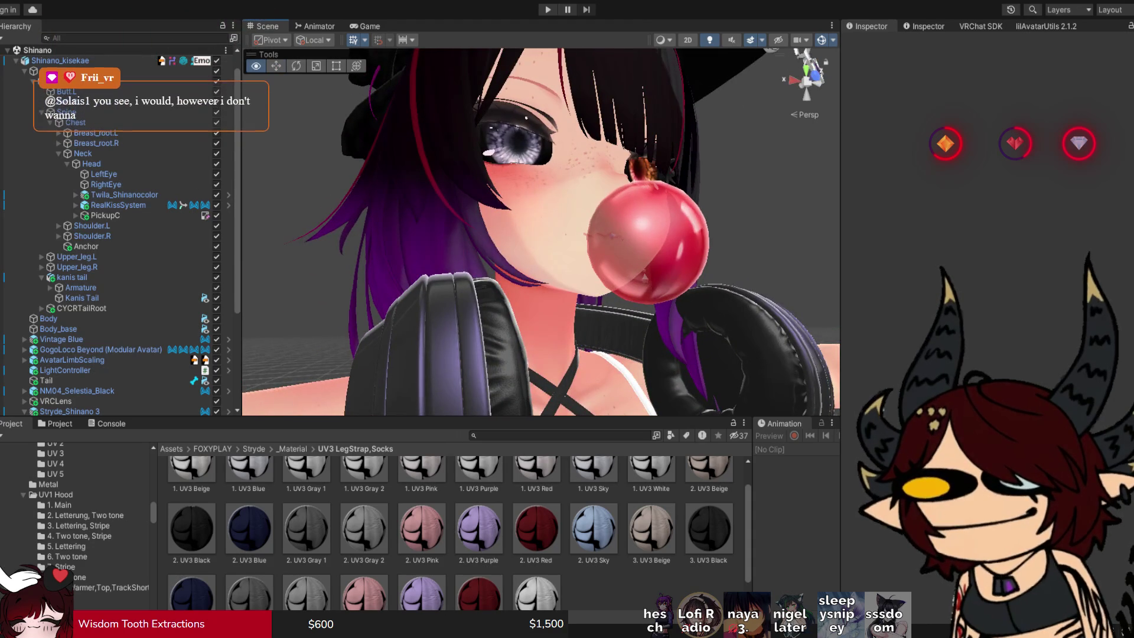
left_click_drag(541, 232, 551, 233)
left_click(540, 232)
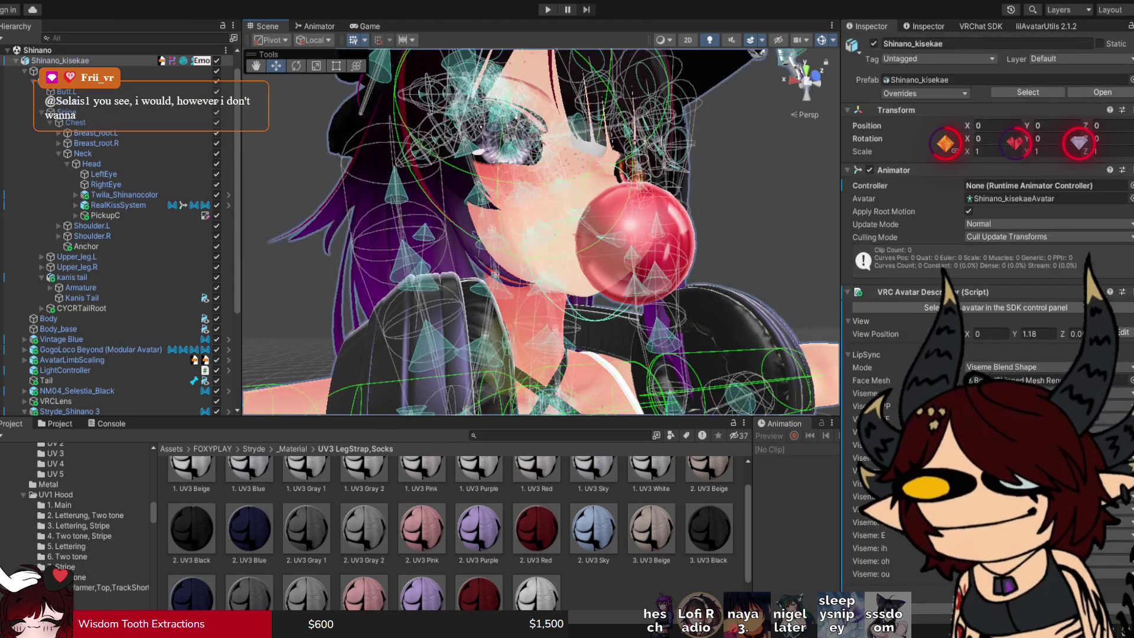
left_click(541, 232)
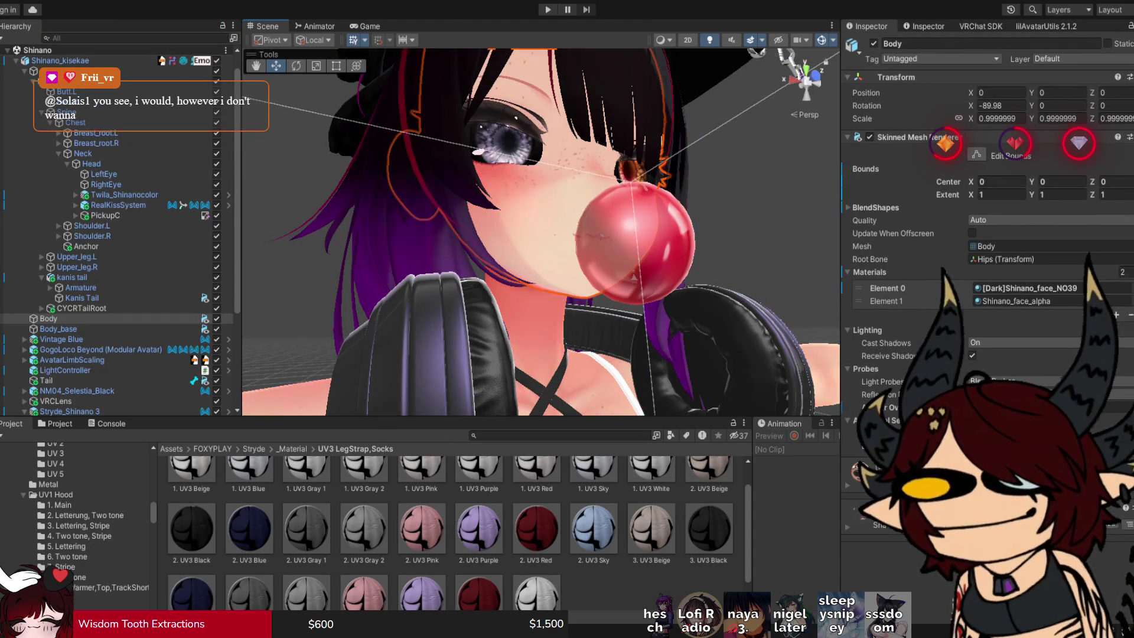
scroll(986, 237, "down", 5)
scroll(986, 236, "down", 5)
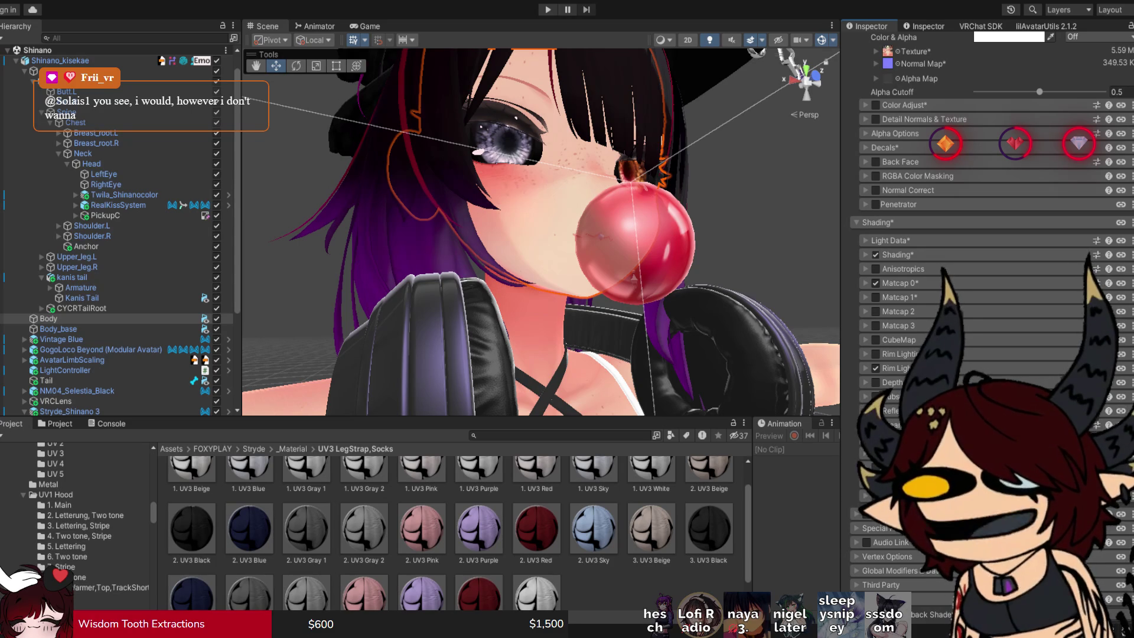
Expand the face material's shading, switch it to ShadeMap, then view Body_base's shade colours.
left_click(898, 254)
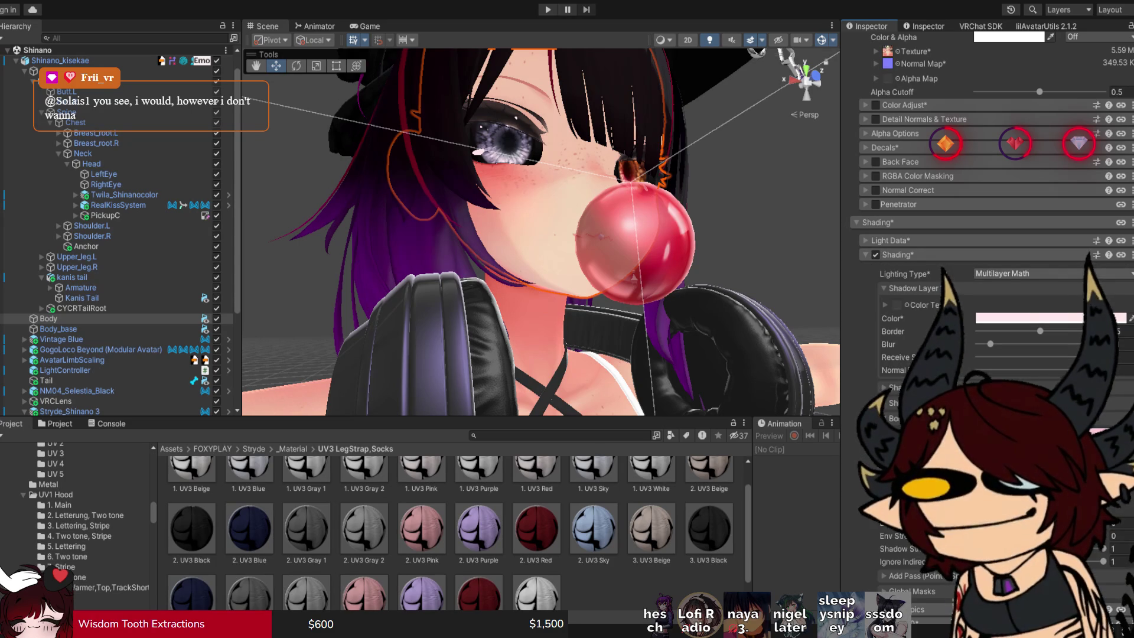
key("ctrl+z")
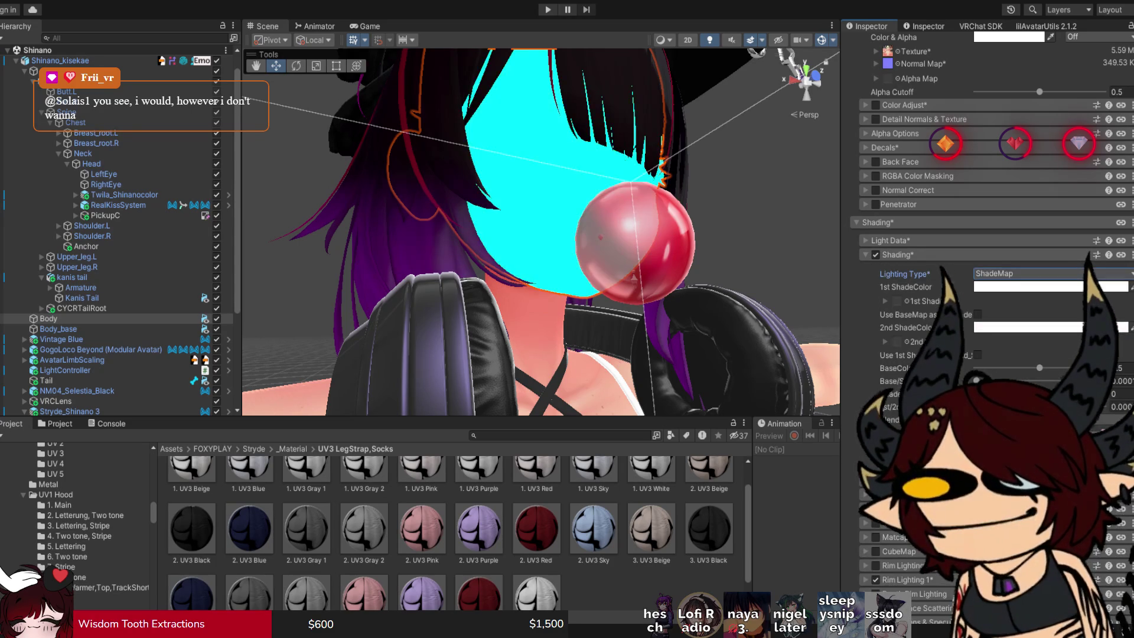
scroll(540, 233, "down", 6)
scroll(610, 177, "up", 5)
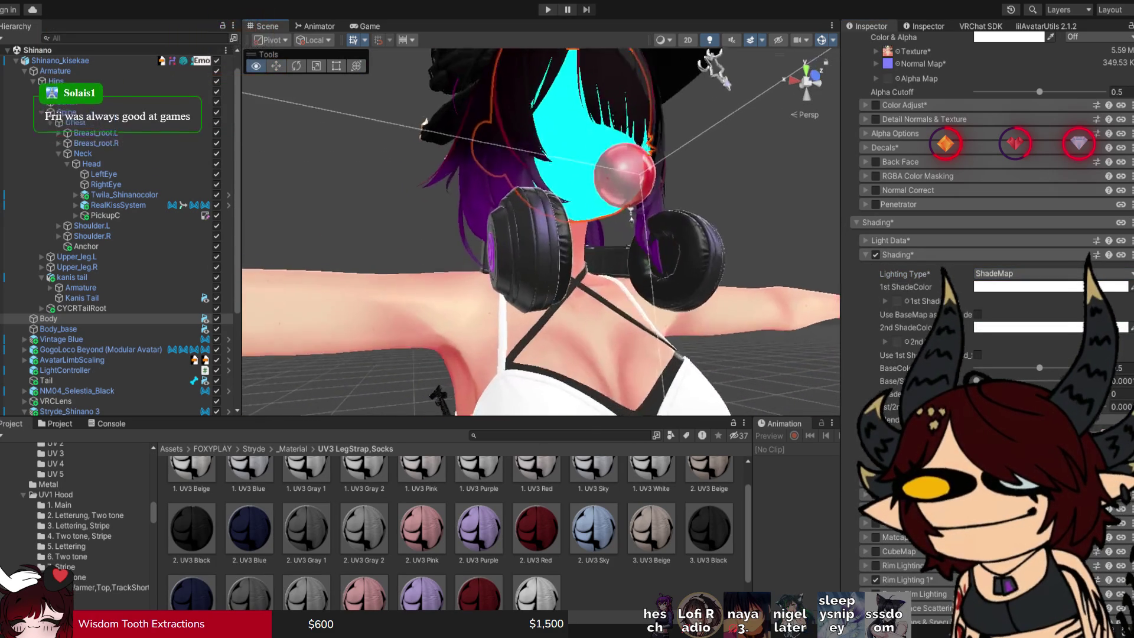
left_click(437, 397)
left_click(436, 396)
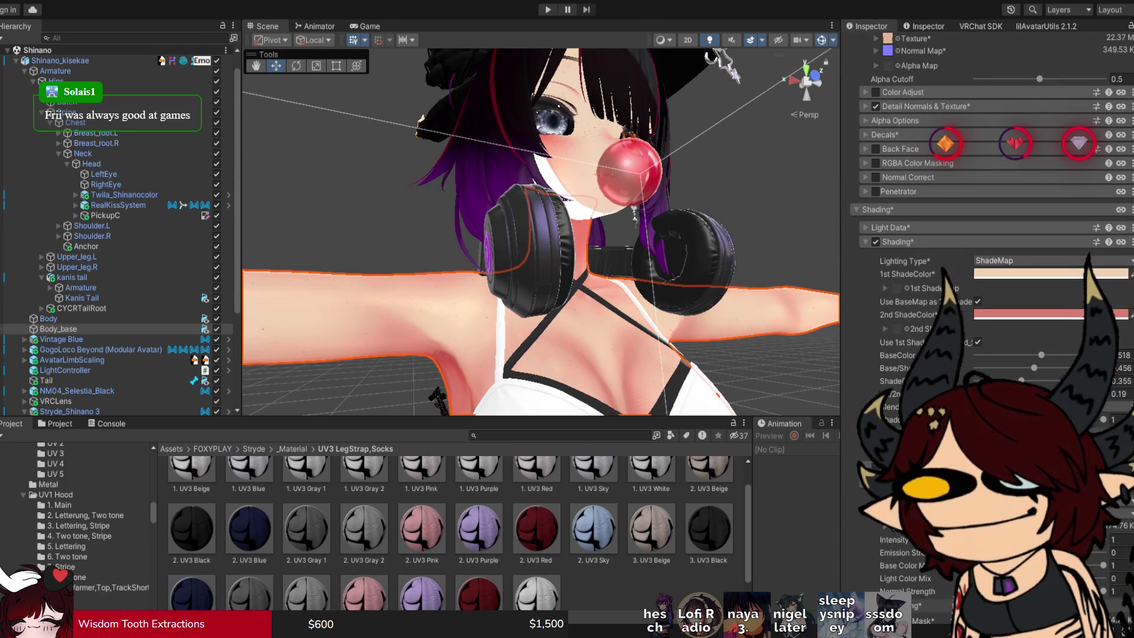
On the Body face material, set 1st ShadeColor to peach and raise the base shade slider.
left_click(437, 397)
left_click(437, 397)
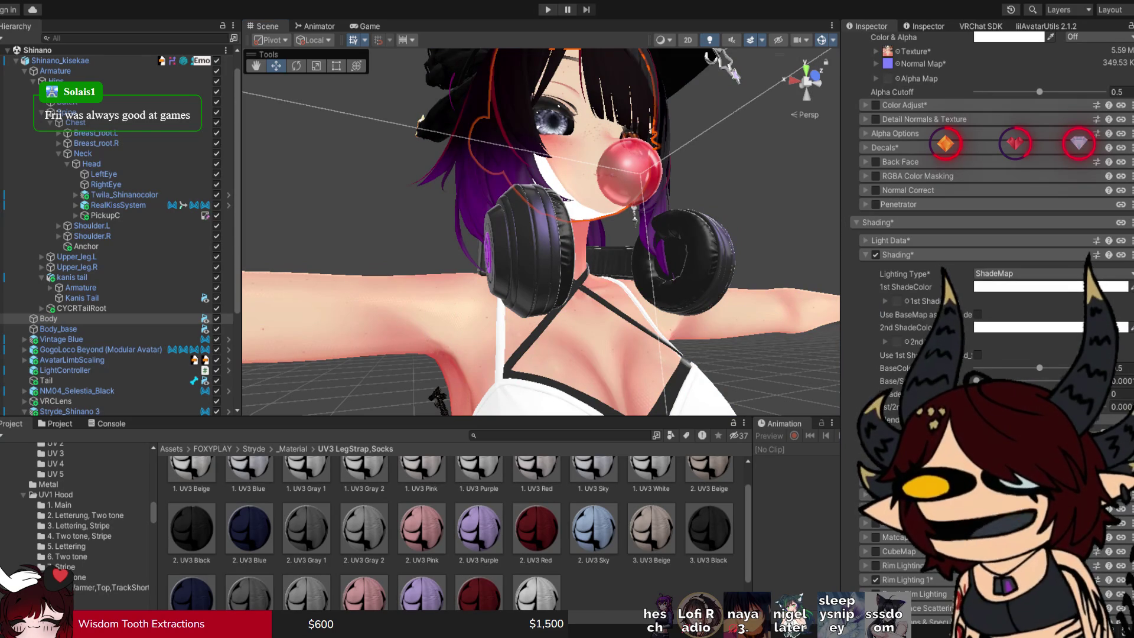
key("ctrl+z")
scroll(437, 397, "up", 5)
scroll(540, 232, "up", 5)
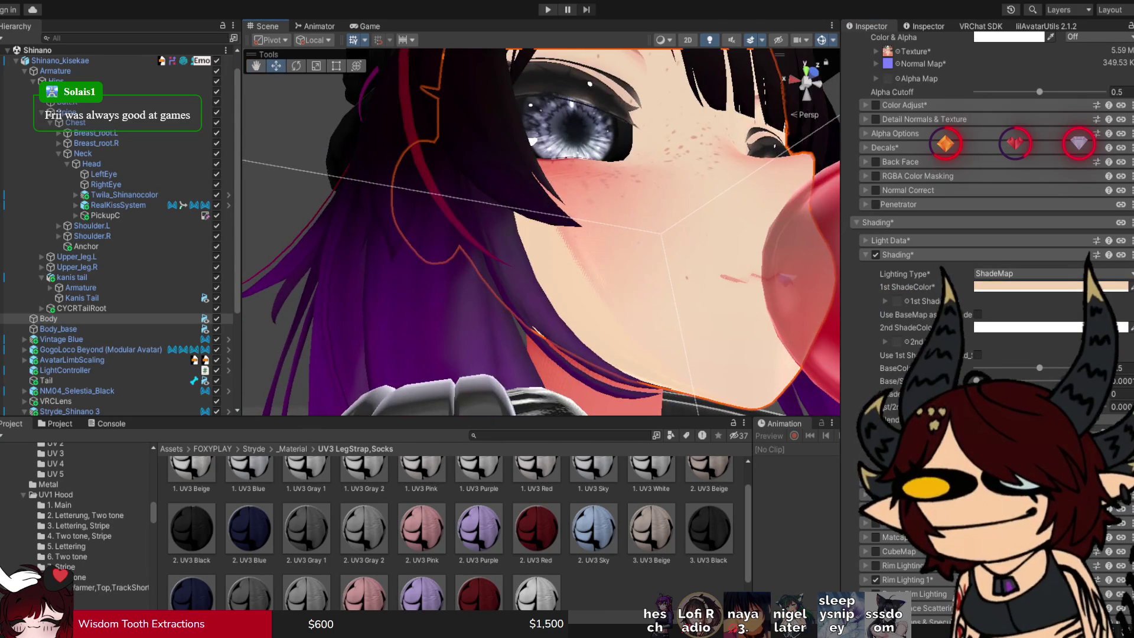
mouse_move(975, 380)
left_mouse_down()
mouse_move(1029, 380)
mouse_move(1010, 380)
left_mouse_up()
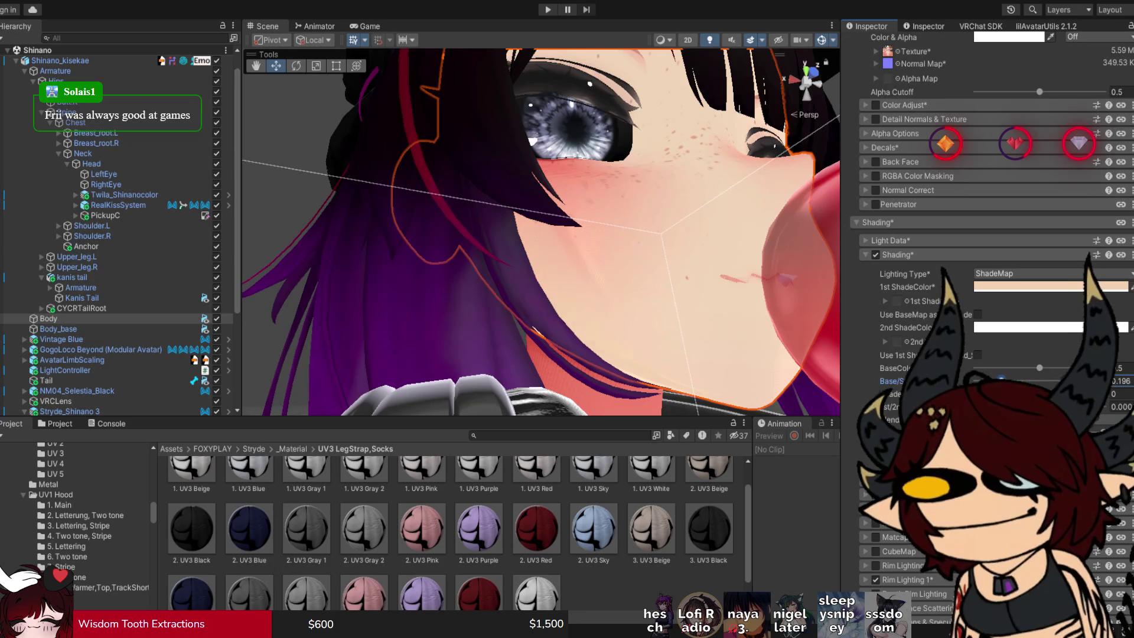
Enable Use BaseMap as 1st ShadeColor on the face, then return to Body_base for comparison.
mouse_move(540, 232)
left_mouse_down()
mouse_move(525, 260)
mouse_move(540, 237)
mouse_move(543, 260)
mouse_move(529, 236)
left_mouse_up()
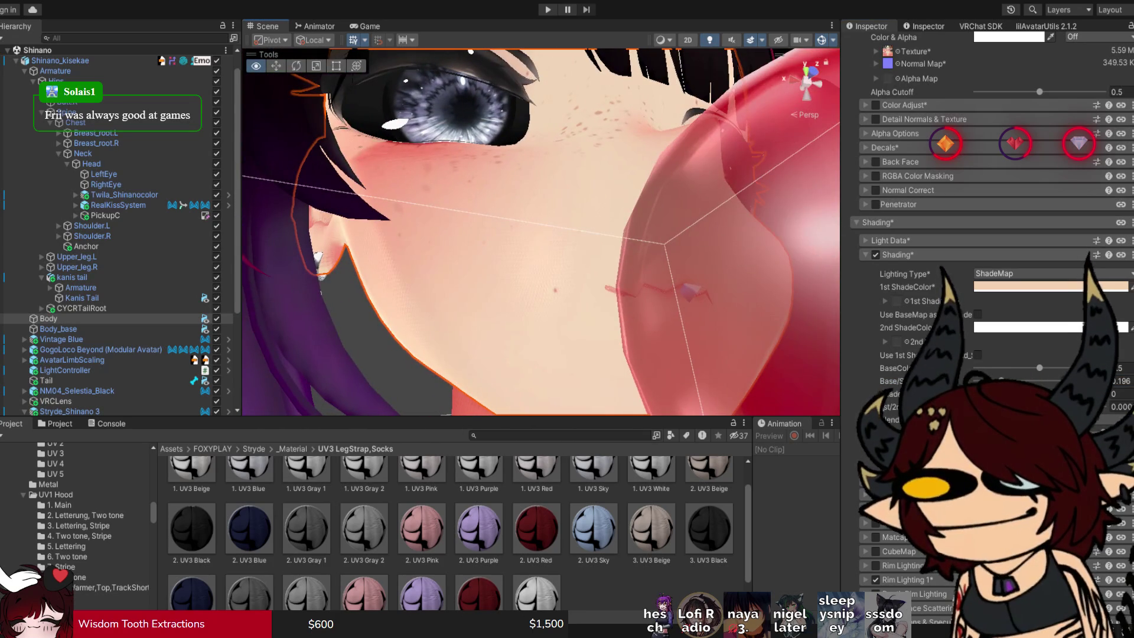
scroll(540, 232, "down", 5)
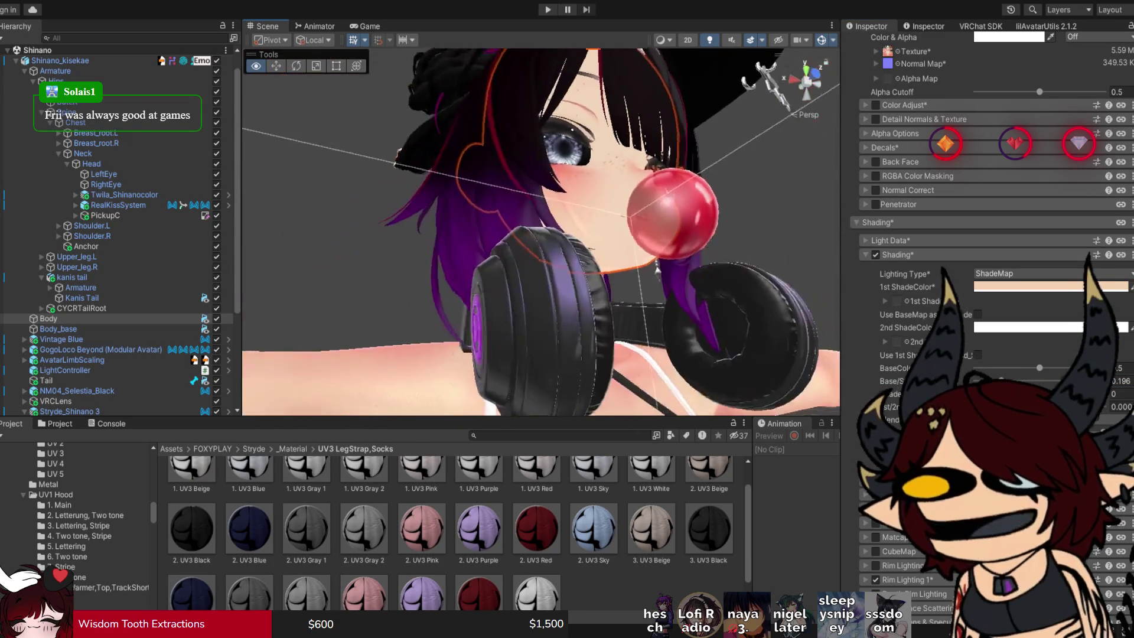
left_click(977, 315)
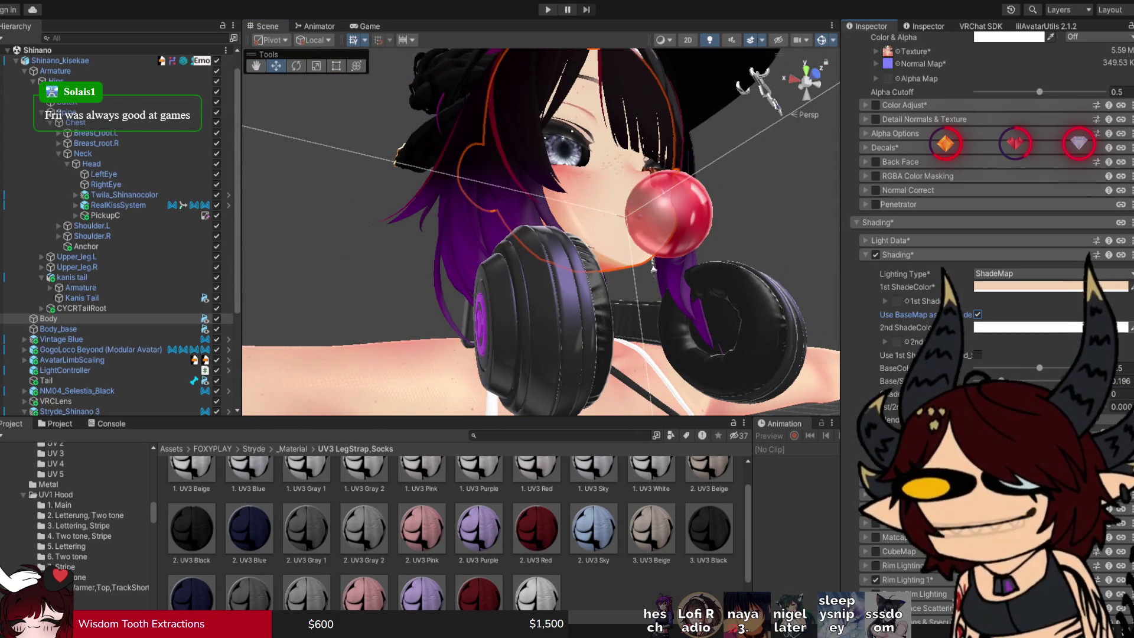
left_click(58, 329)
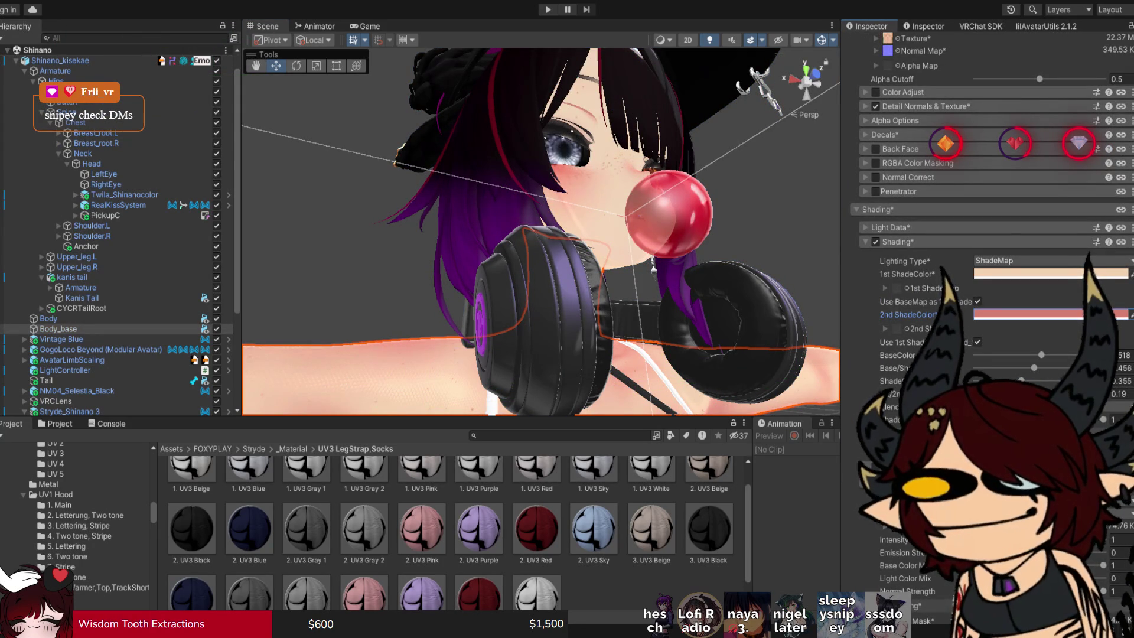
Set the face material's 2nd ShadeColor to the salmon red colour.
left_click(48, 318)
scroll(540, 232, "up", 10)
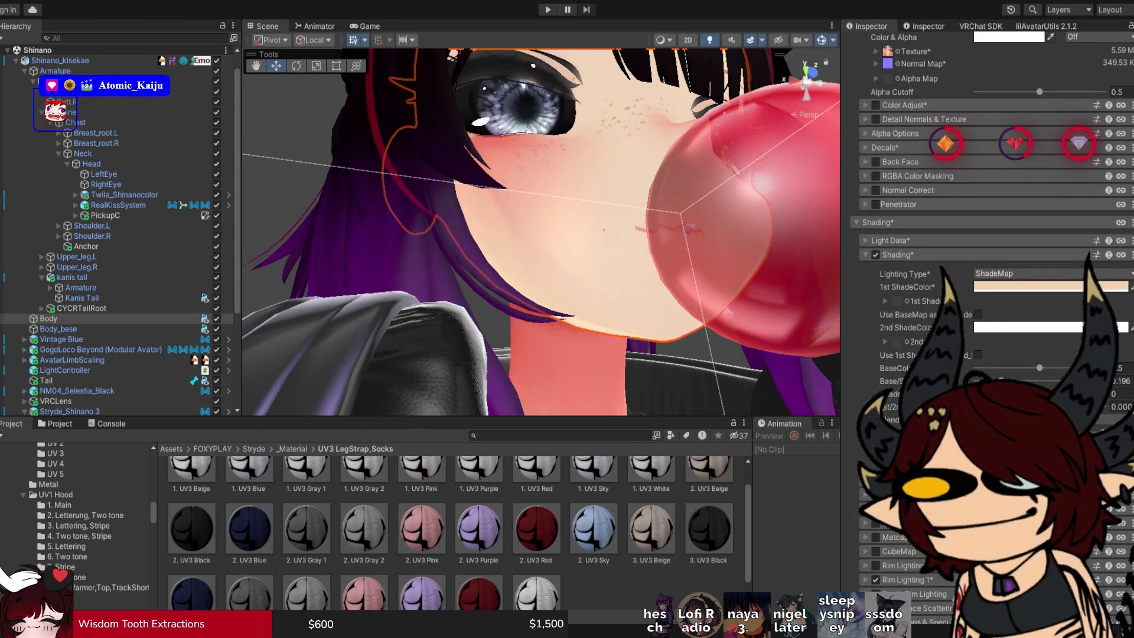
key("ctrl+v")
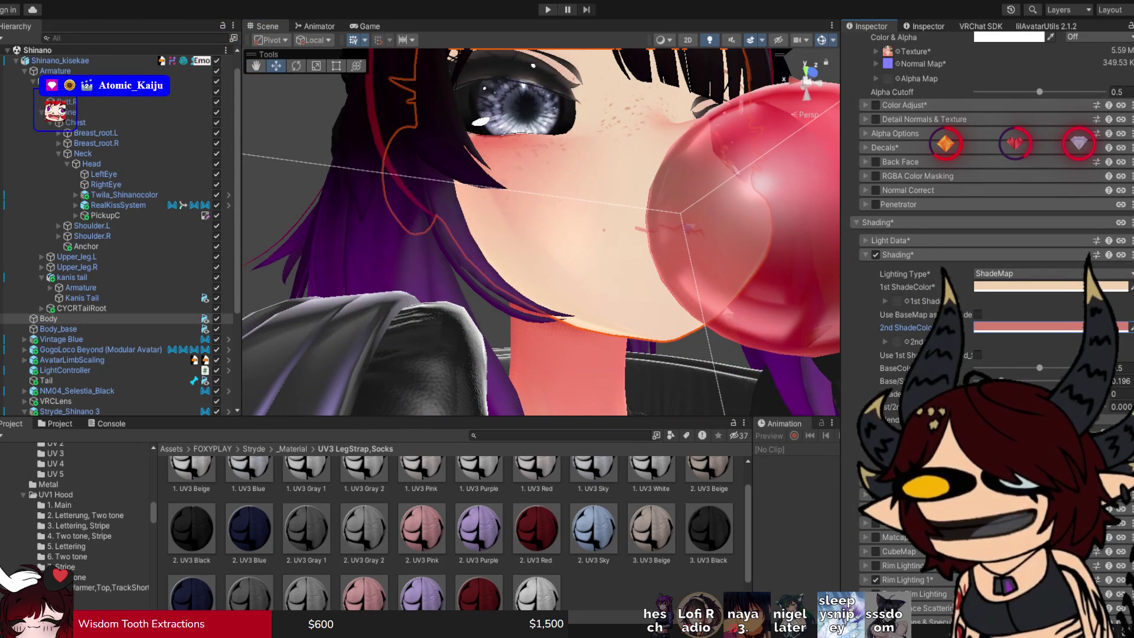
Tune the face shade values and enable Use 1st ShadeColor so the neck matches the body.
mouse_move(540, 237)
left_mouse_down()
mouse_move(540, 285)
mouse_move(534, 248)
left_mouse_up()
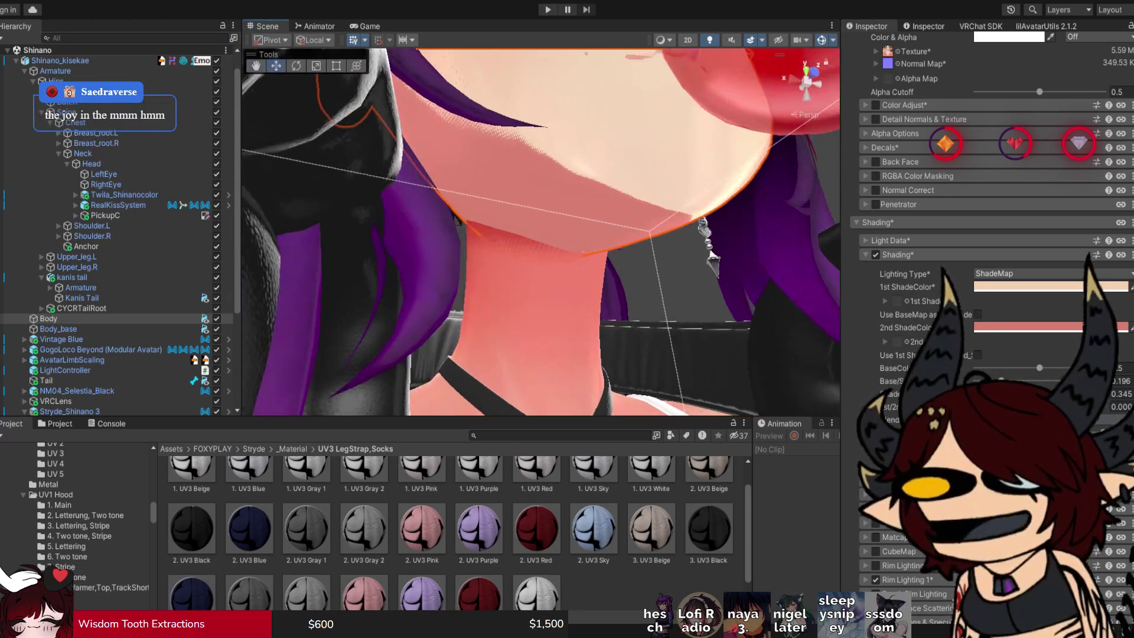
left_click_drag(892, 406, 924, 406)
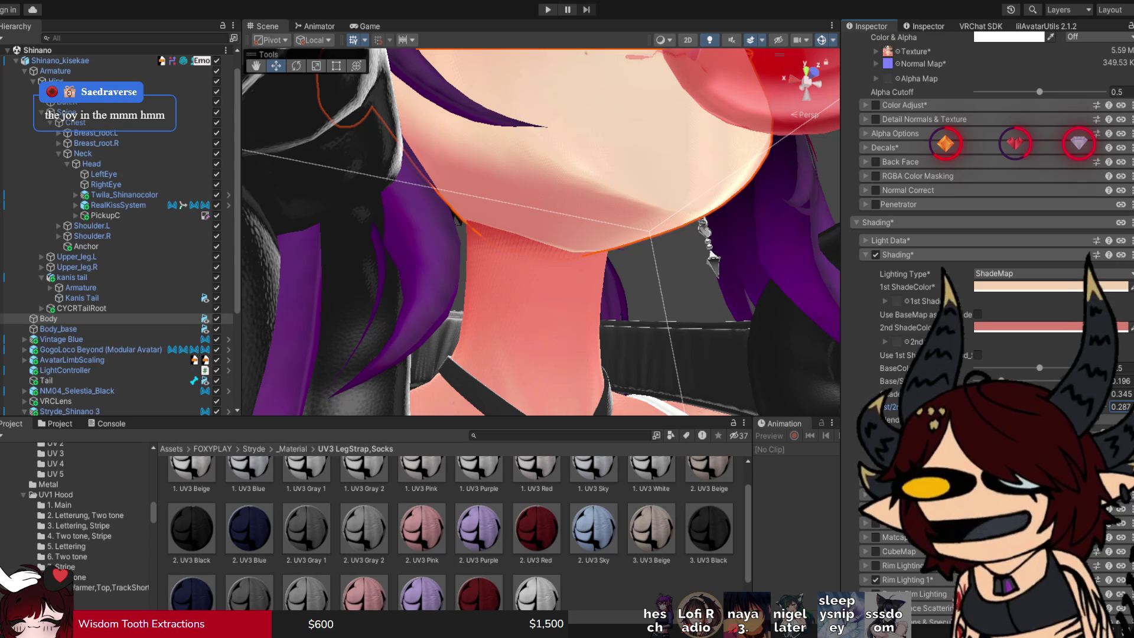
mouse_move(923, 393)
left_mouse_down()
mouse_move(936, 393)
mouse_move(871, 407)
mouse_move(896, 406)
left_mouse_up()
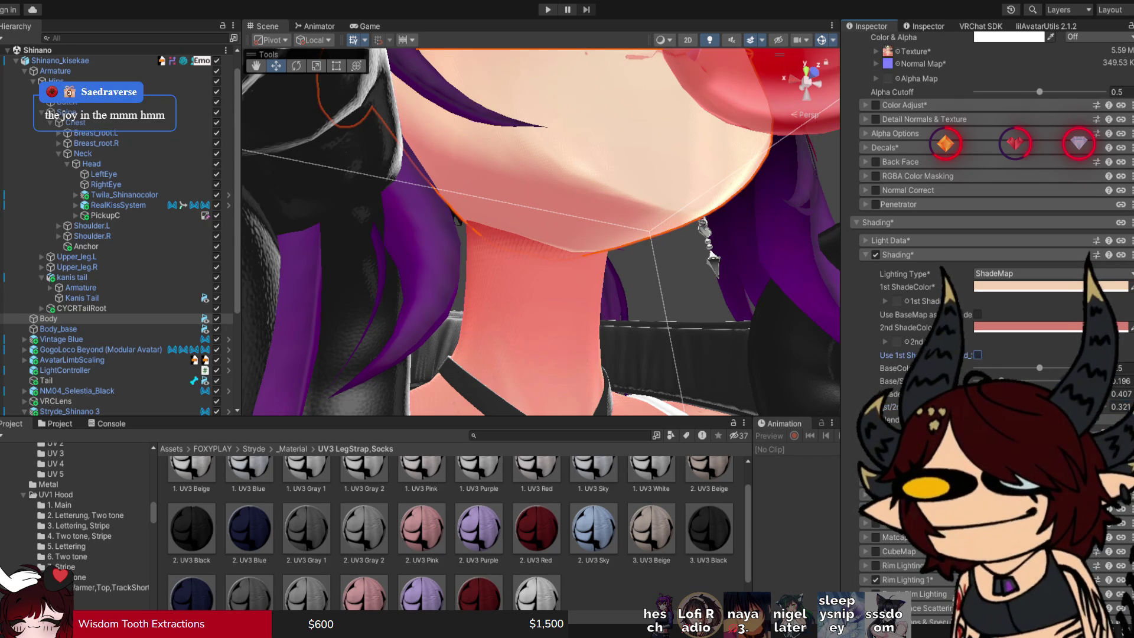
left_click(977, 314)
left_click_drag(540, 231, 254, 236)
scroll(540, 237, "down", 2)
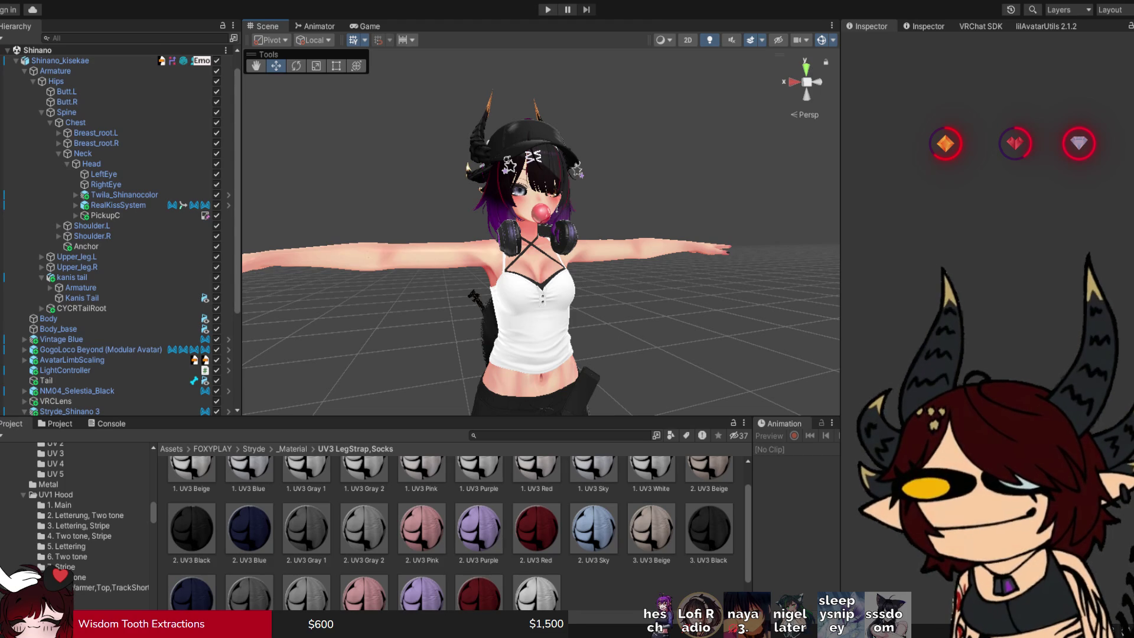
Reselect the Body mesh and collapse the [Dark]Shinano_face_NO39 material's Shading foldout.
scroll(541, 236, "up", 5)
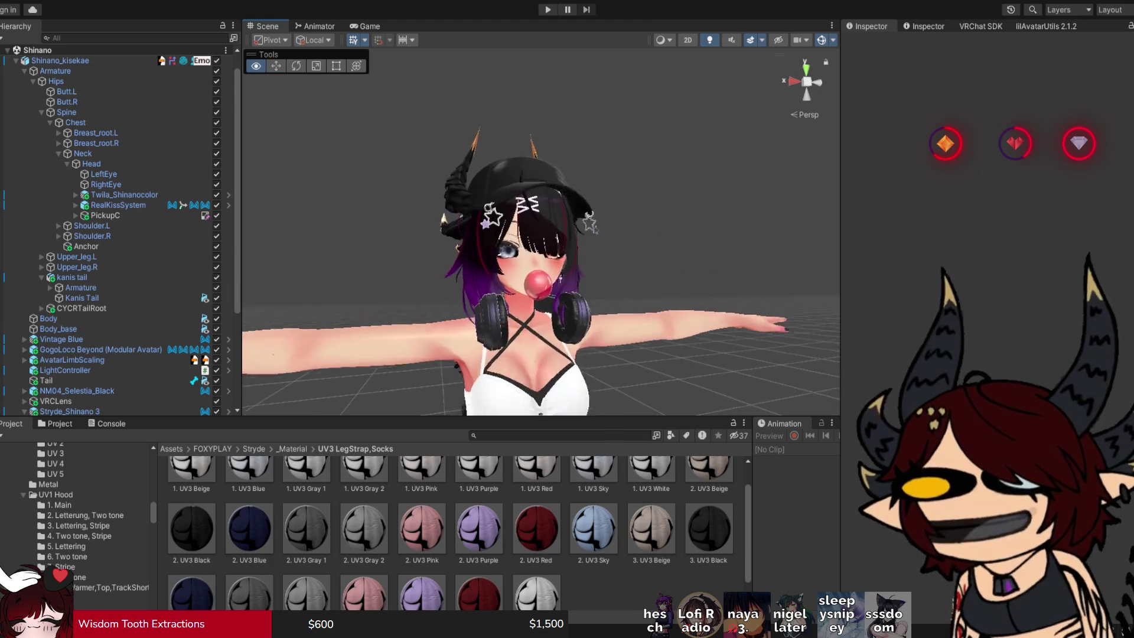
scroll(541, 236, "up", 3)
left_click(531, 248)
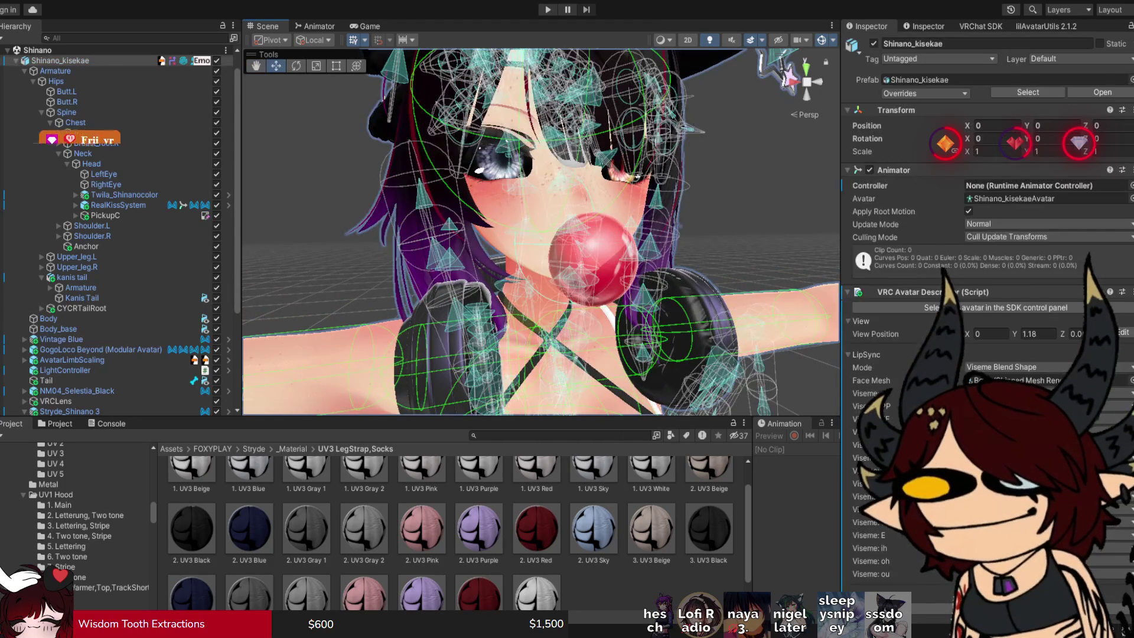
scroll(540, 237, "up", 2)
scroll(986, 237, "down", 5)
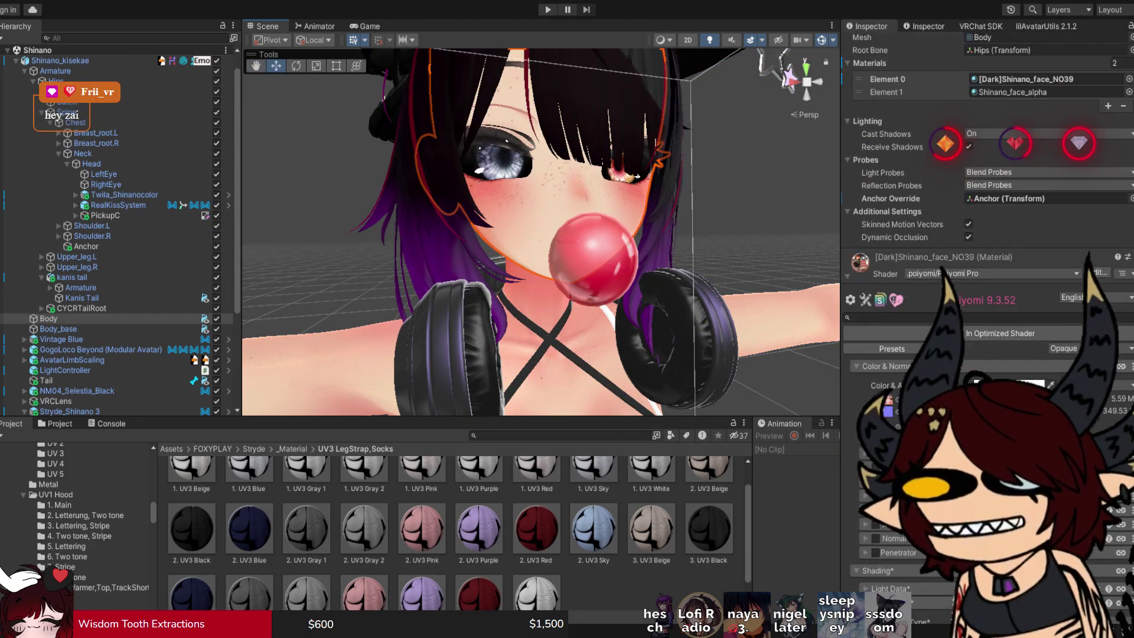
left_click(874, 571)
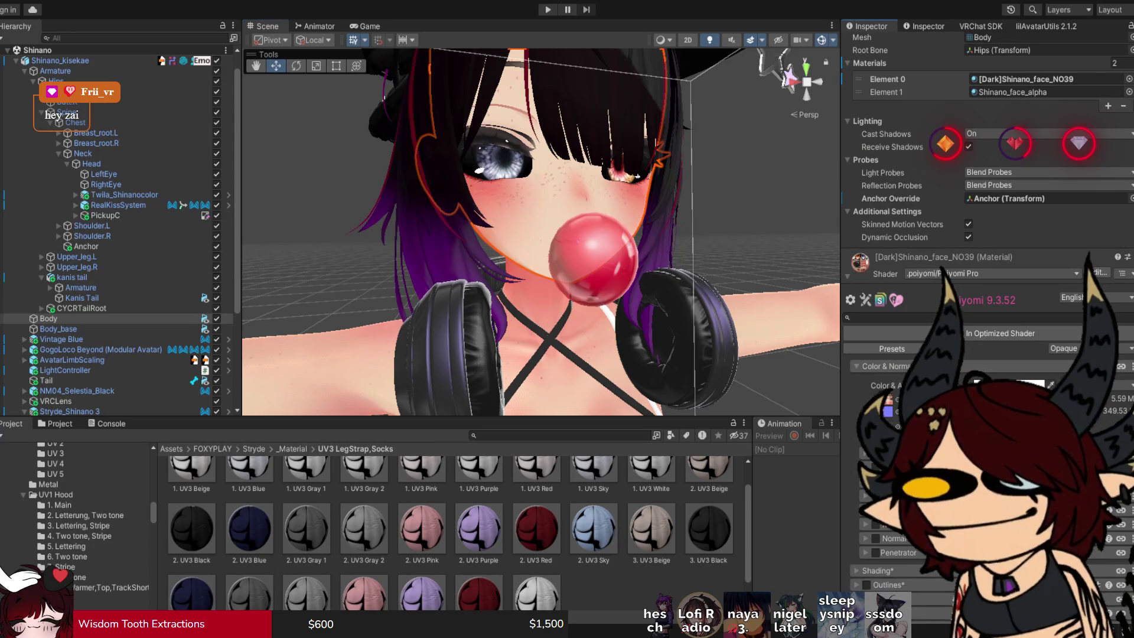
scroll(986, 295, "up", 2)
scroll(986, 294, "up", 3)
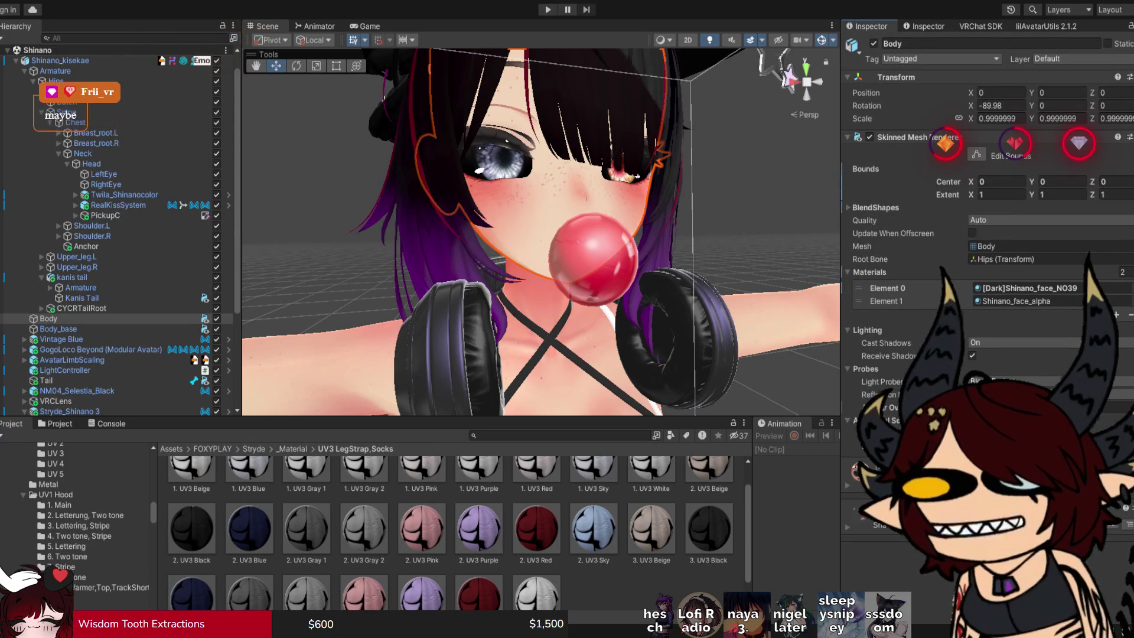
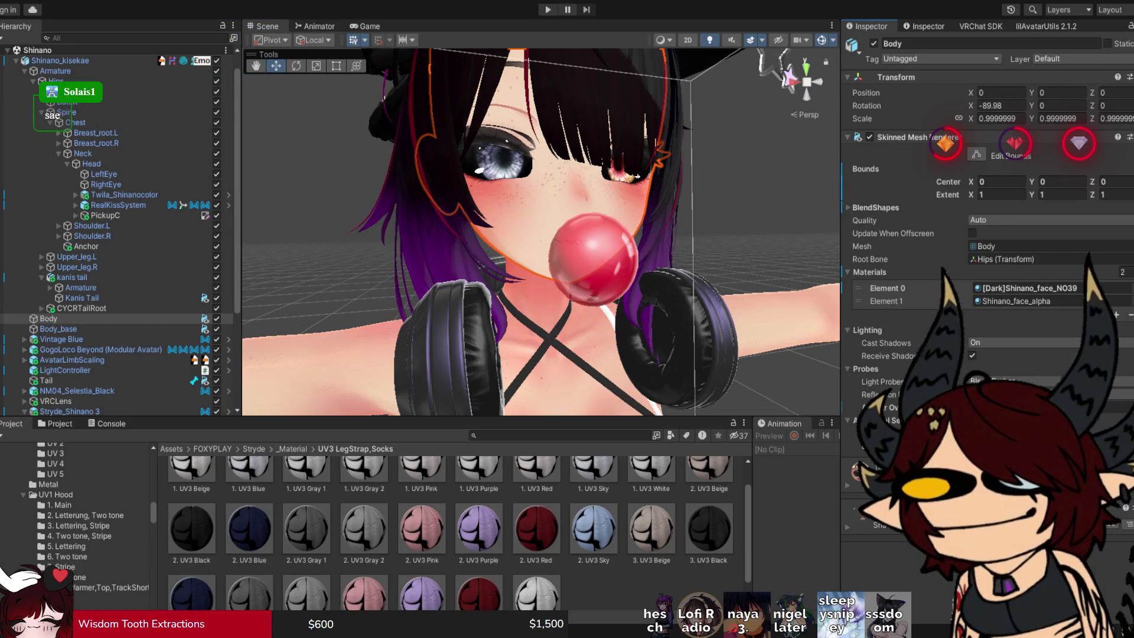
Locate the face material's eye emission texture in the NO39 skin folder and collapse the colour settings.
scroll(540, 232, "down", 5)
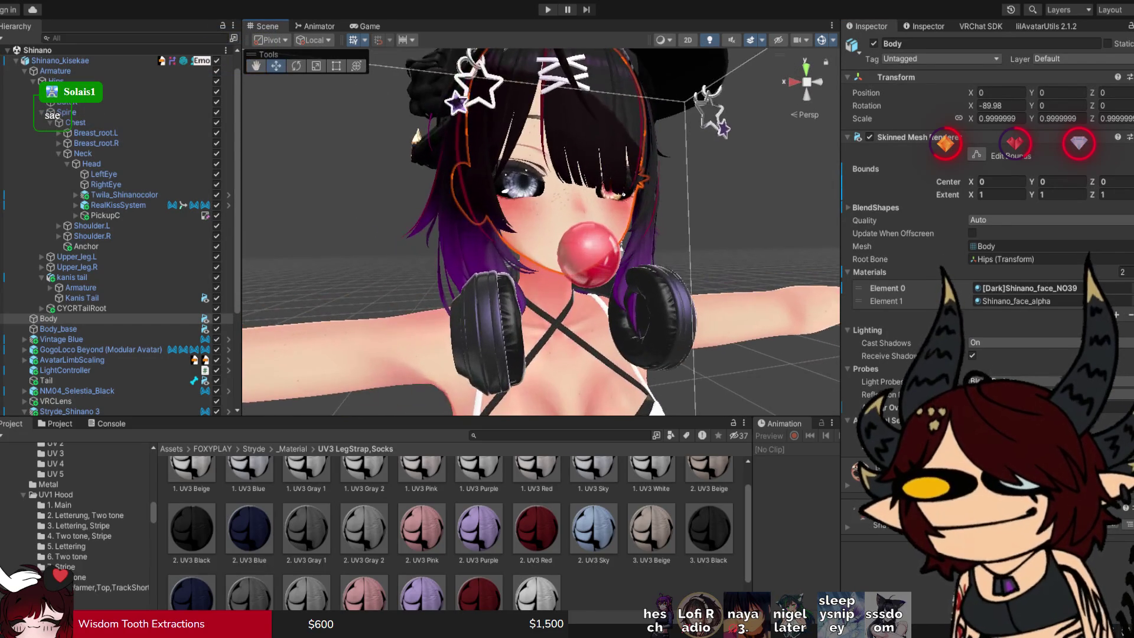
scroll(986, 236, "down", 3)
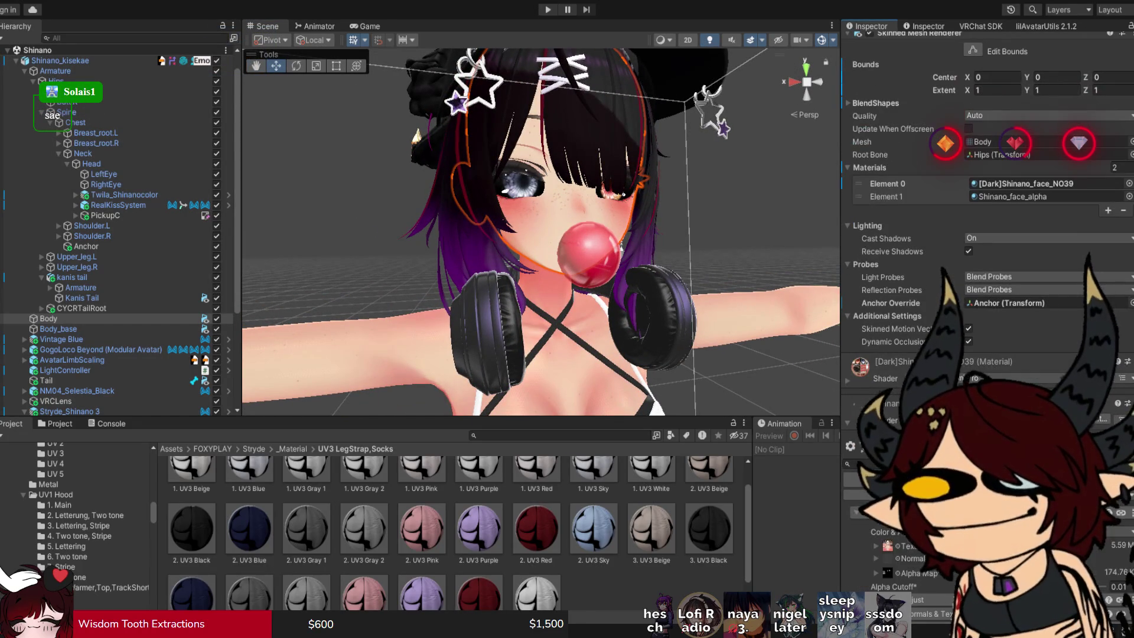
left_click(904, 546)
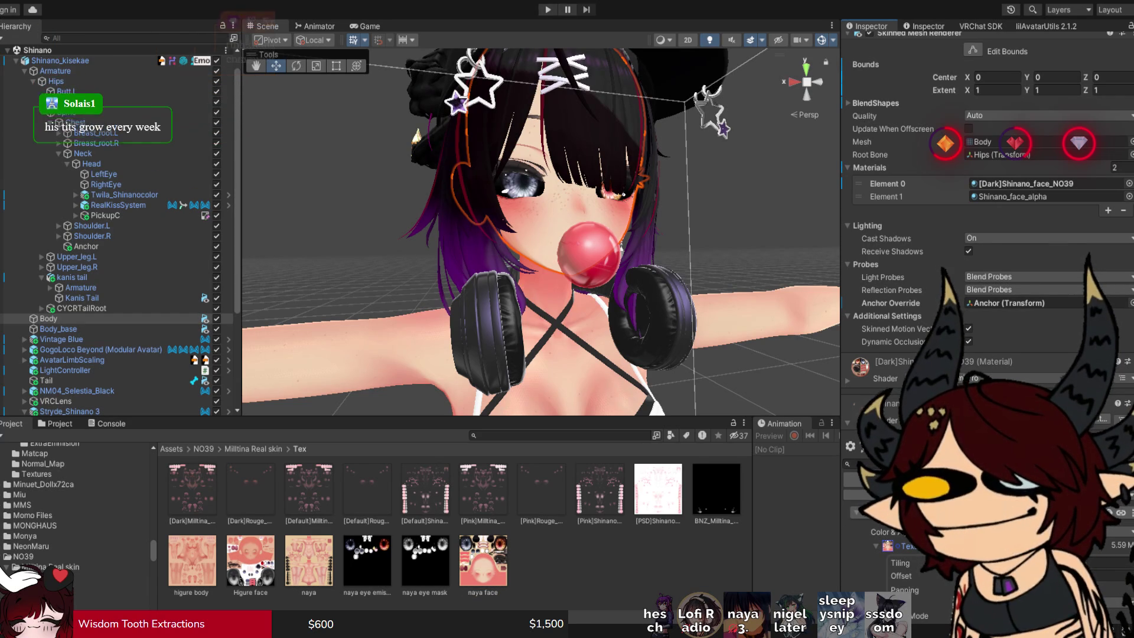
left_click(859, 511)
scroll(986, 265, "down", 5)
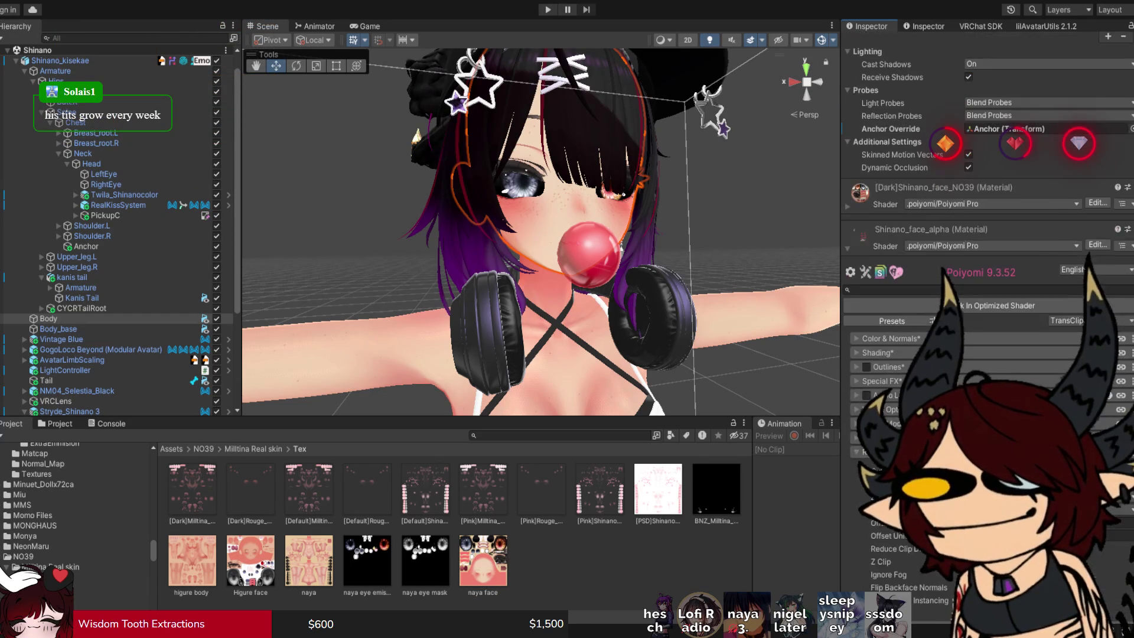
Enable Special FX Emission 0 on the face material with the naya eye emission texture as its map.
left_click(881, 241)
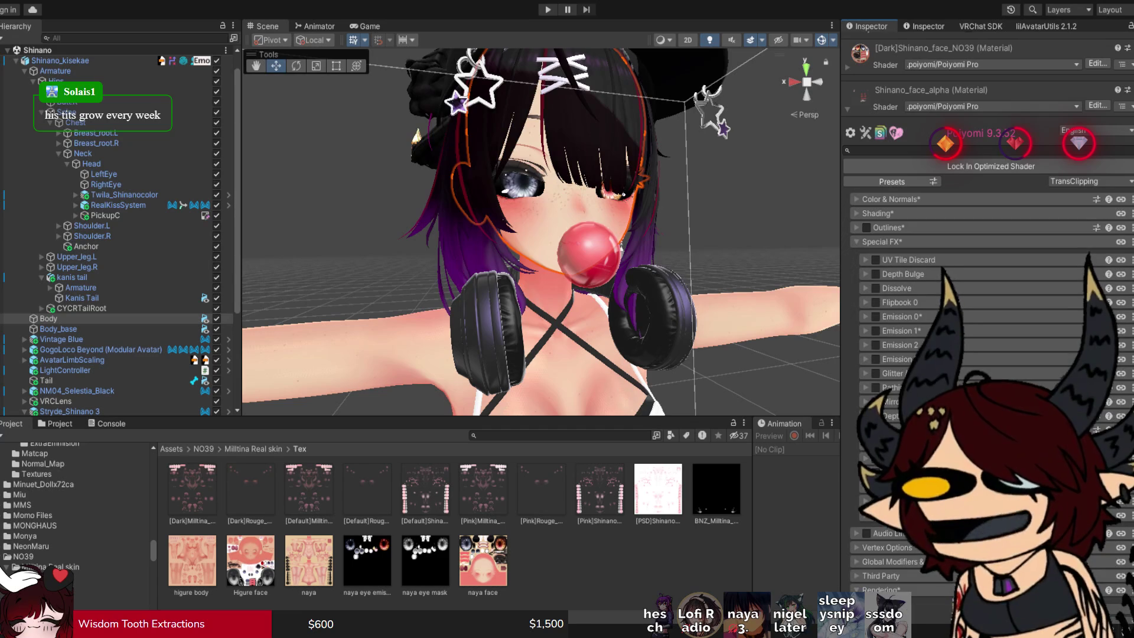
left_click(901, 317)
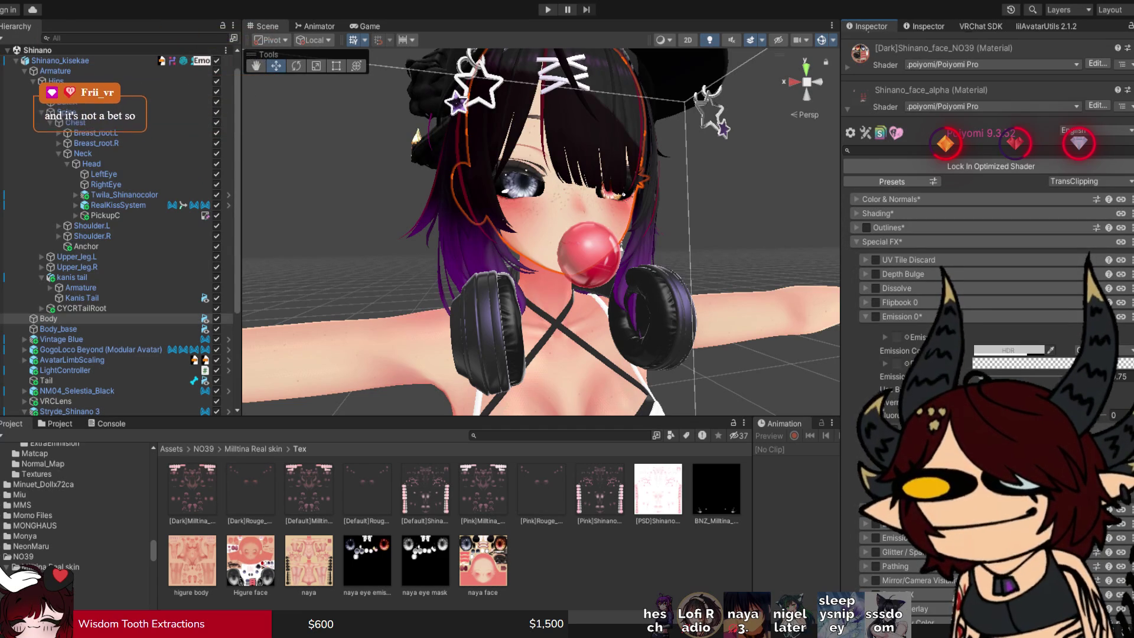
left_click_drag(366, 558, 897, 362)
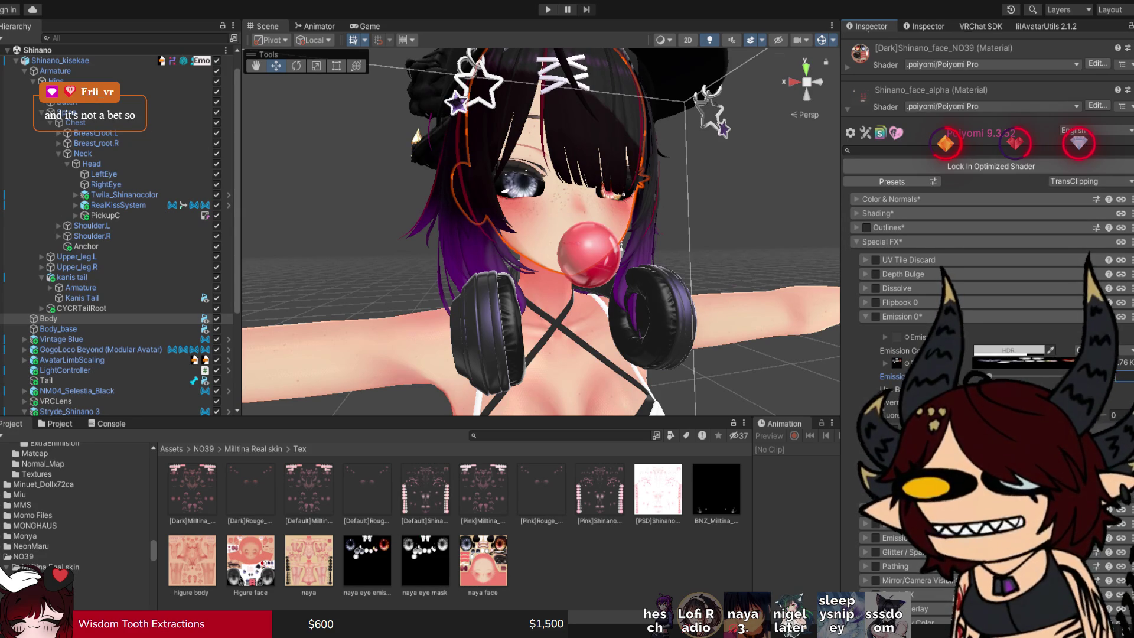
left_click(875, 317)
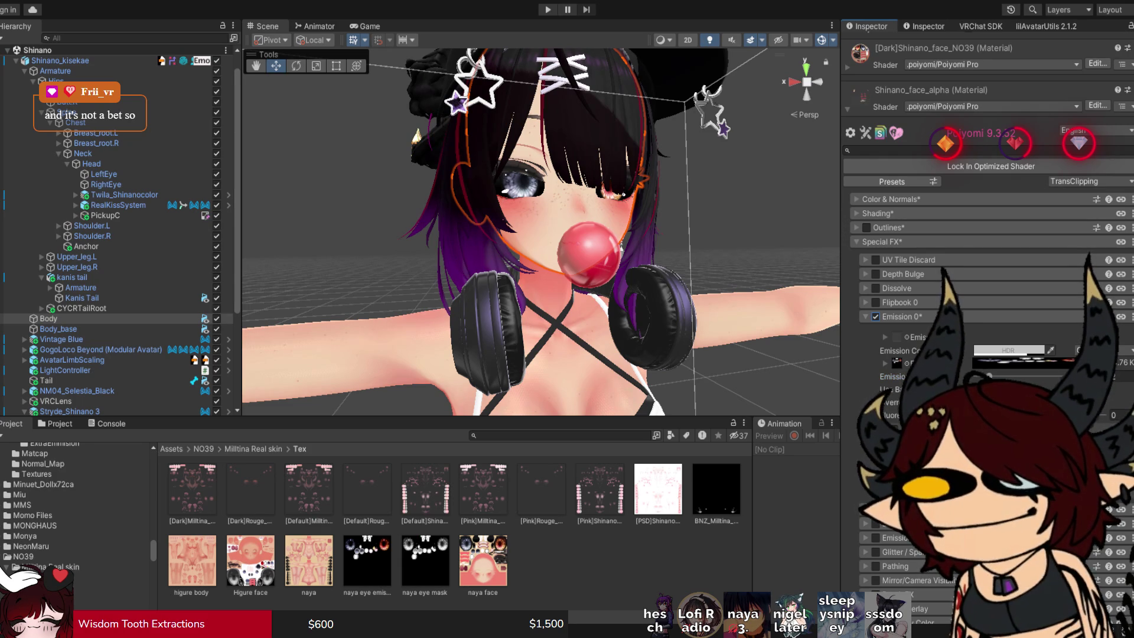
left_click_drag(531, 236, 502, 242)
scroll(540, 232, "up", 5)
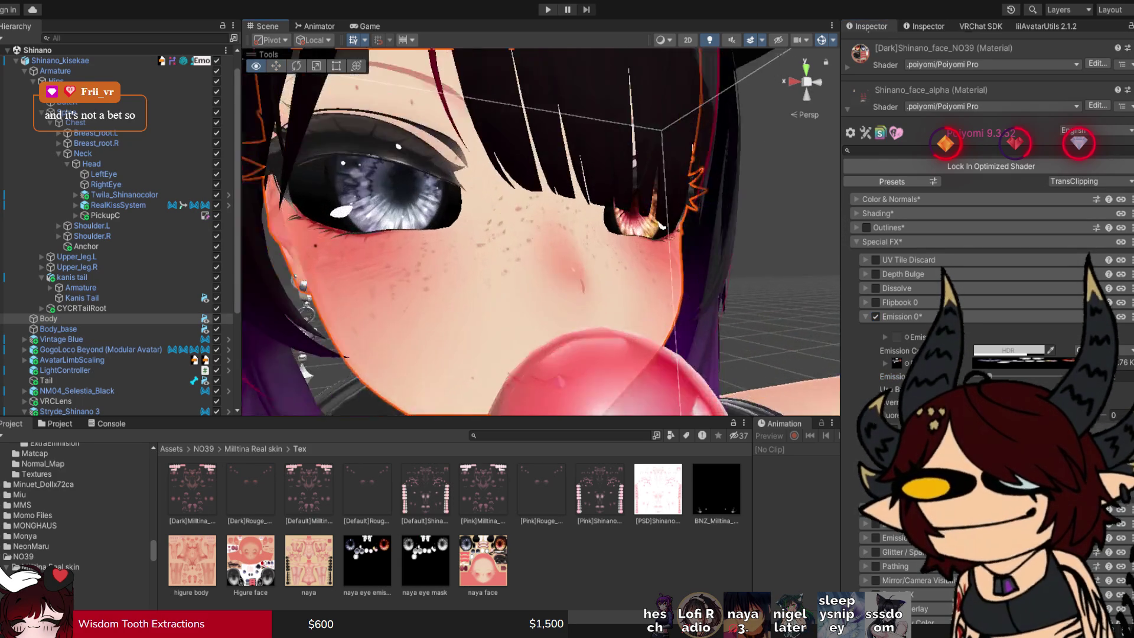
scroll(540, 232, "up", 1)
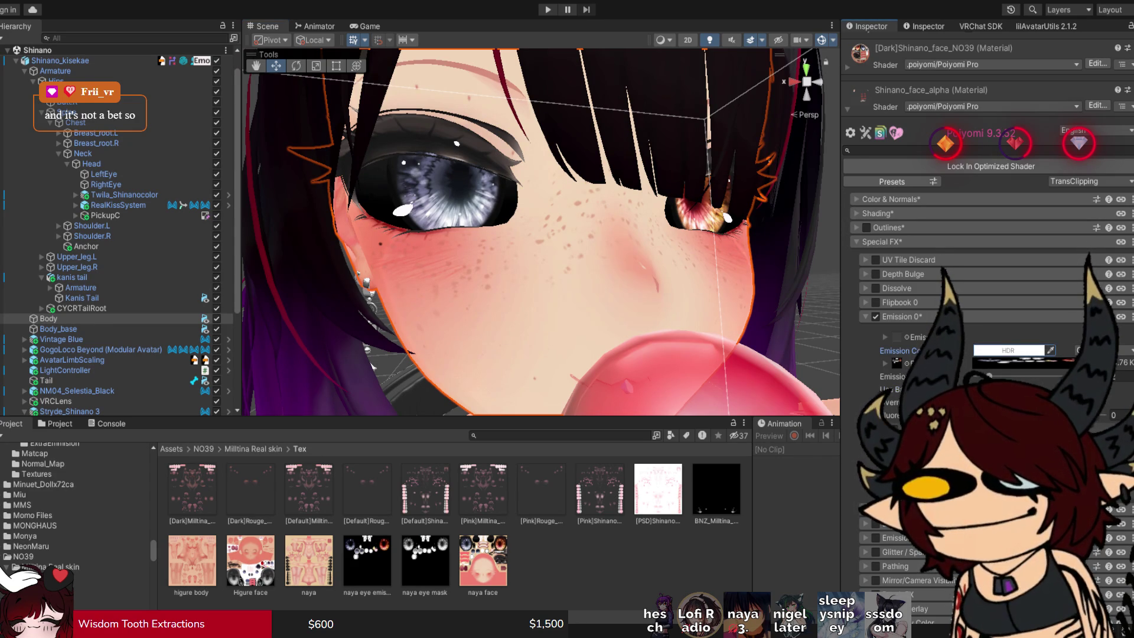
scroll(986, 265, "up", 10)
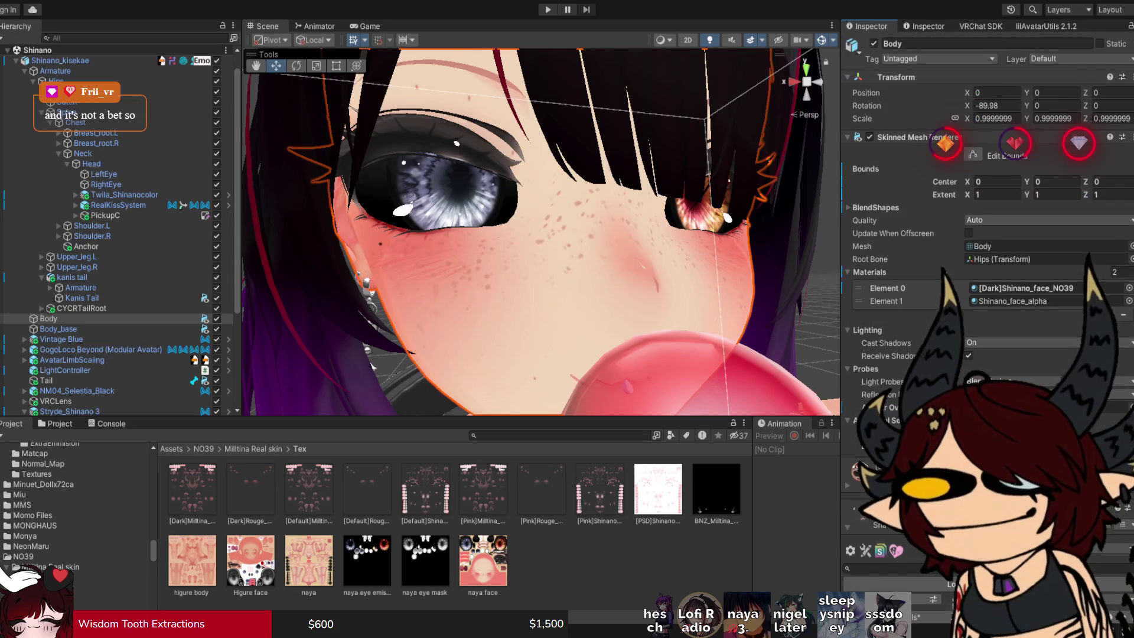
Drag Body's option_ear_elf2 blend shape to about 70 for pointed elf ears.
left_click(875, 207)
scroll(986, 266, "down", 10)
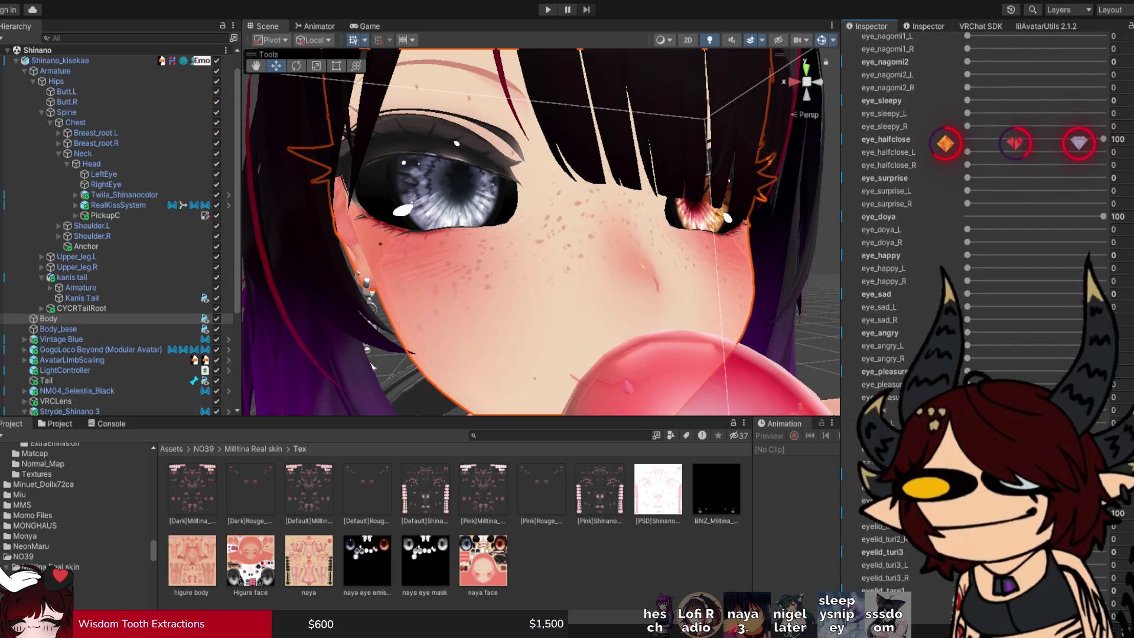
scroll(986, 266, "down", 15)
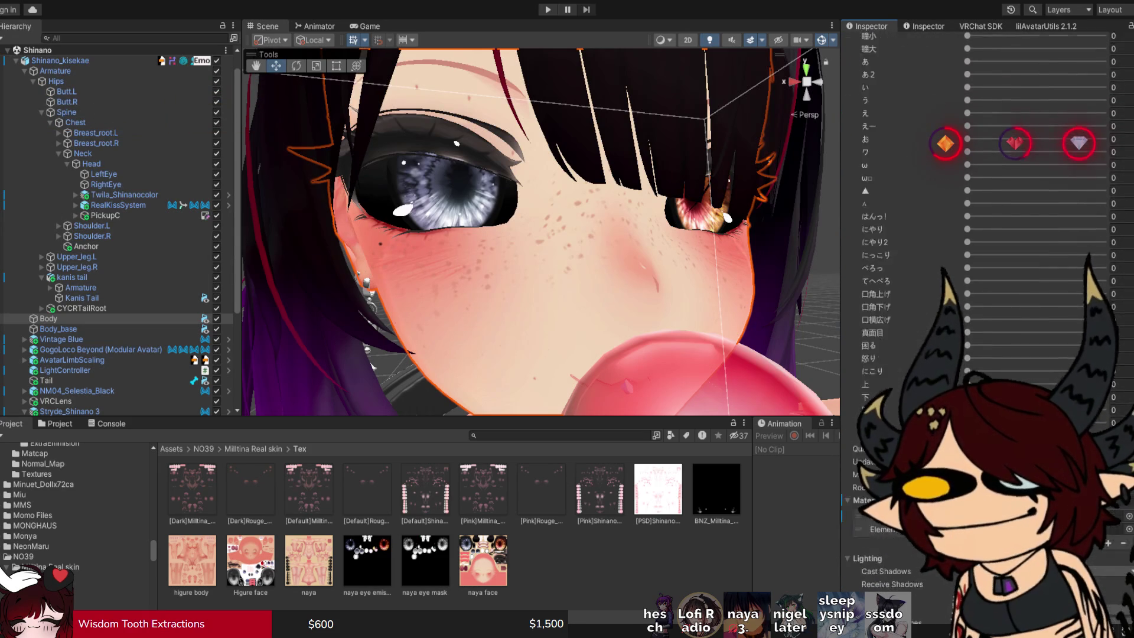
scroll(986, 265, "up", 10)
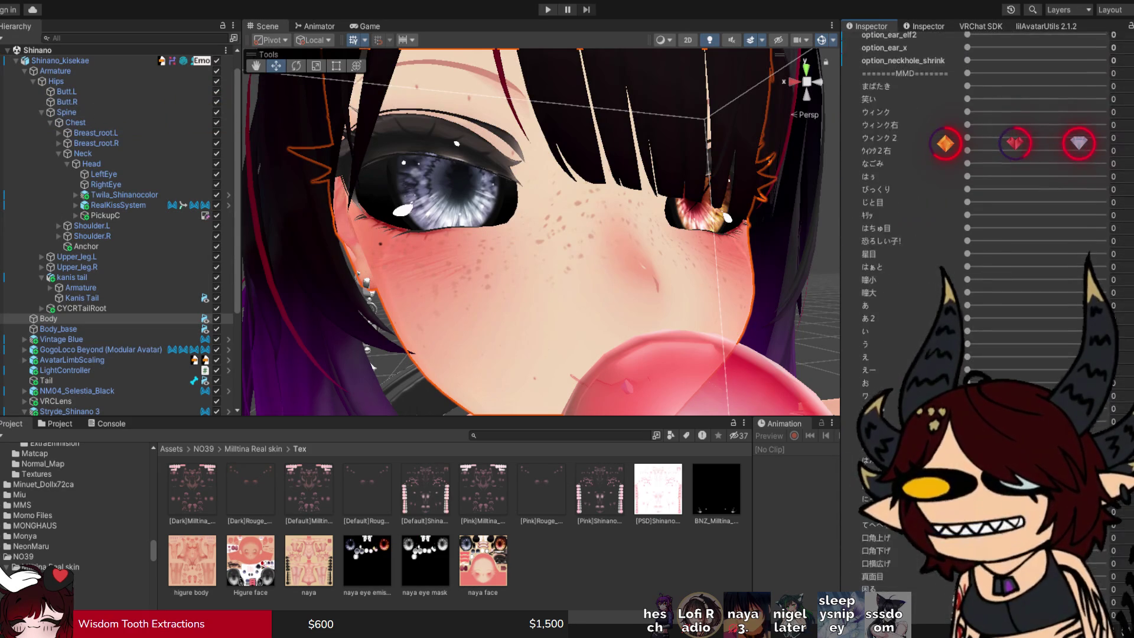
scroll(986, 236, "up", 3)
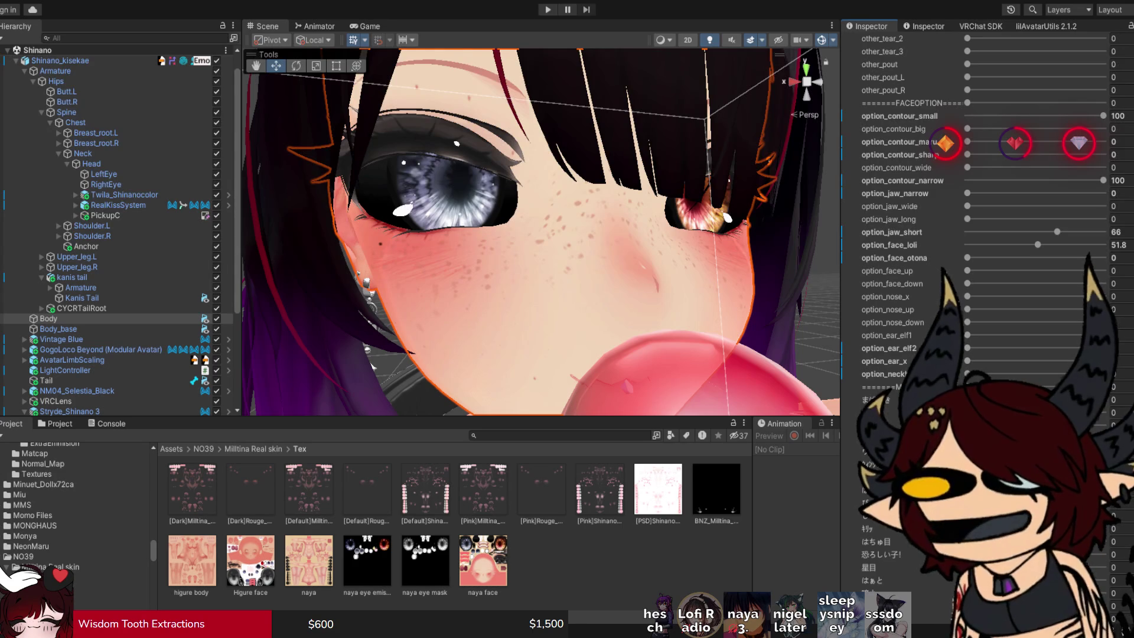
left_click_drag(531, 236, 449, 237)
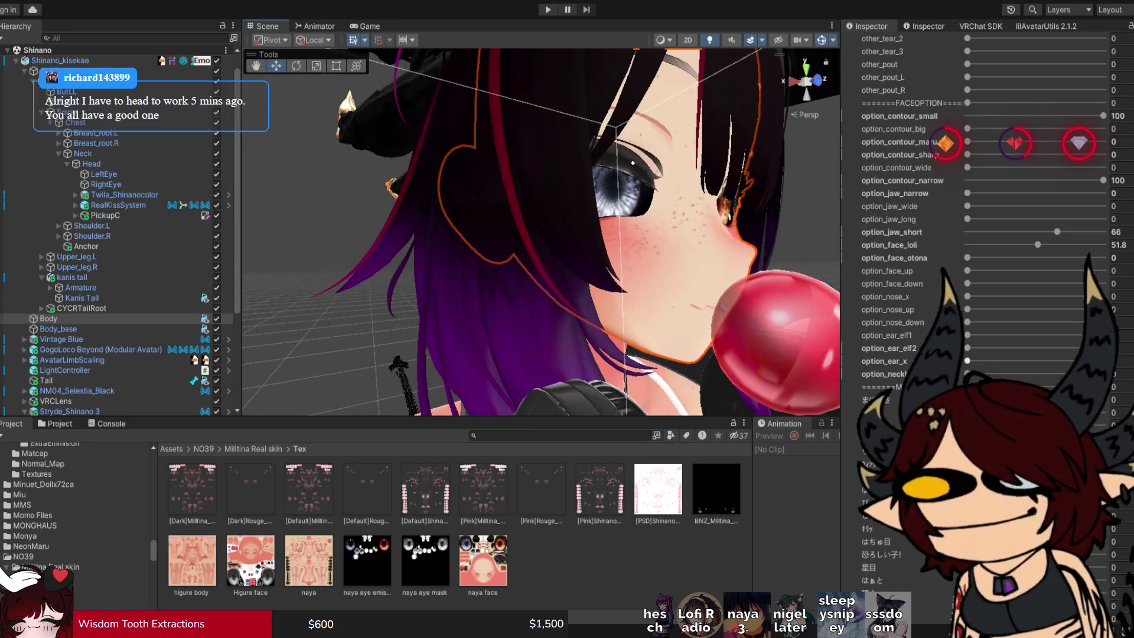
mouse_move(967, 347)
left_mouse_down()
mouse_move(1071, 347)
mouse_move(1062, 348)
left_mouse_up()
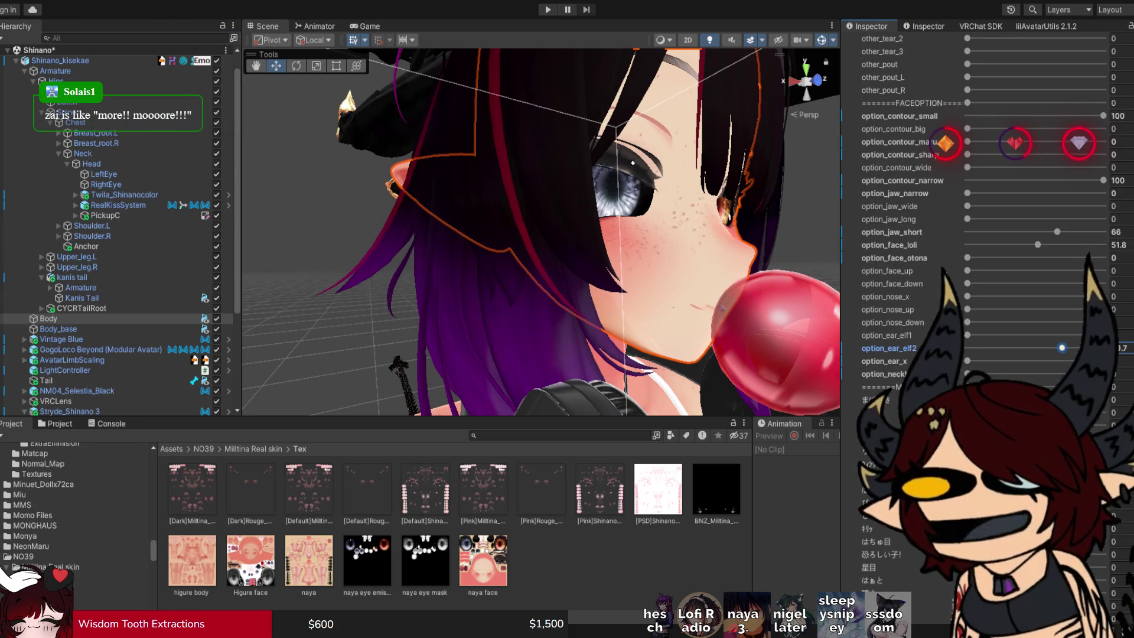
left_click_drag(531, 237, 625, 236)
scroll(980, 224, "up", 10)
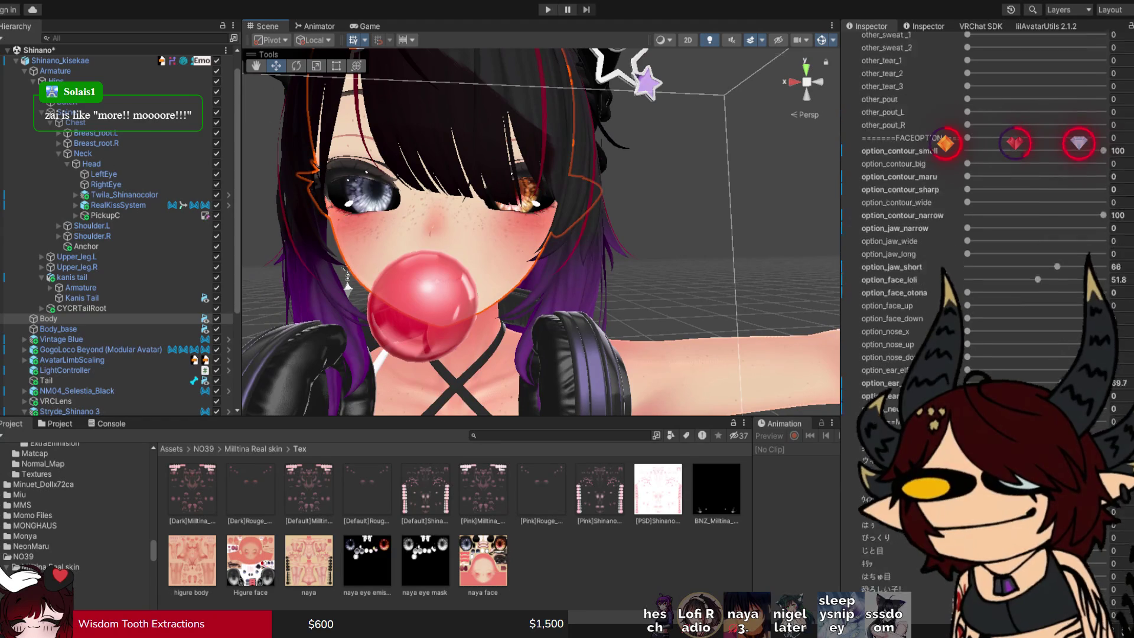
Preview the other_shadow and other_cheek_1 blend shapes, leaving both at 0.
left_click(1102, 231)
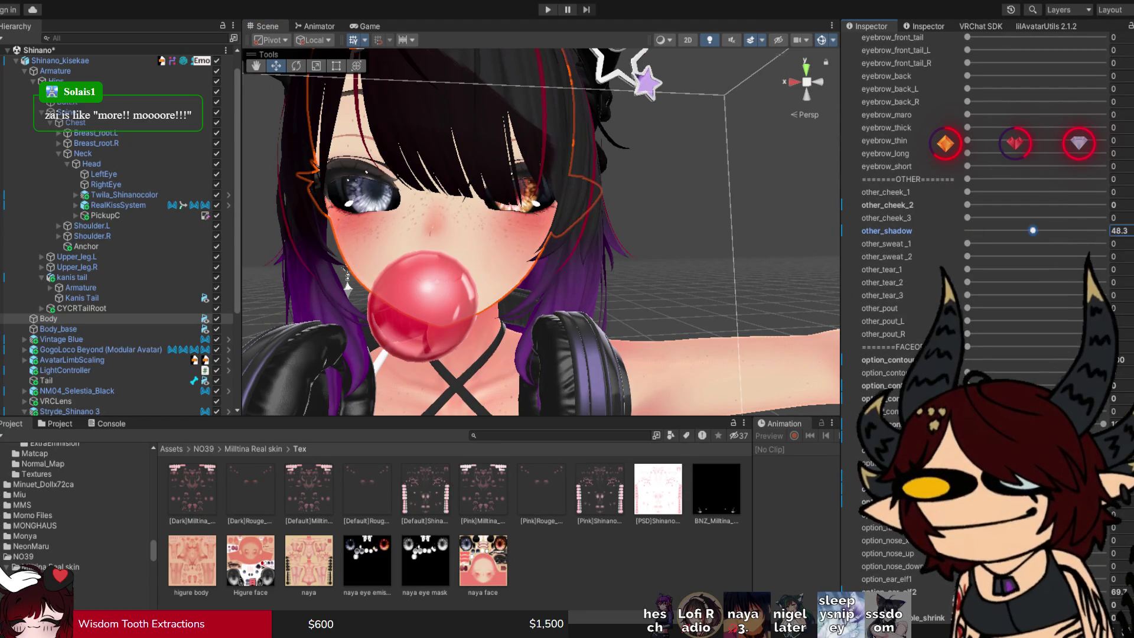
left_click(966, 231)
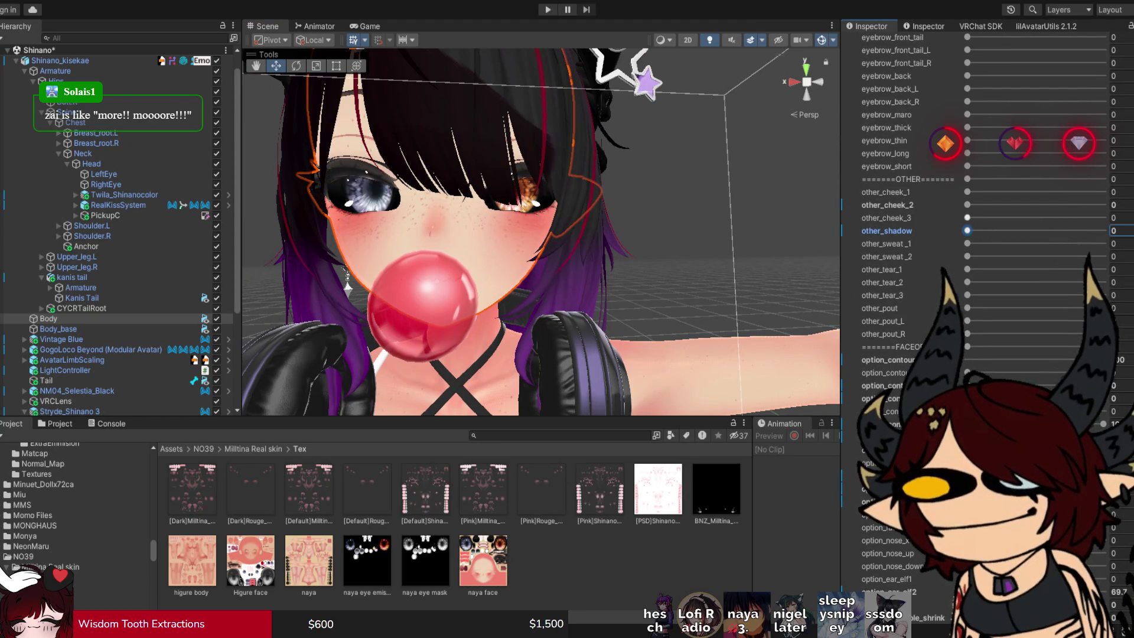
left_click(1102, 192)
left_click(967, 191)
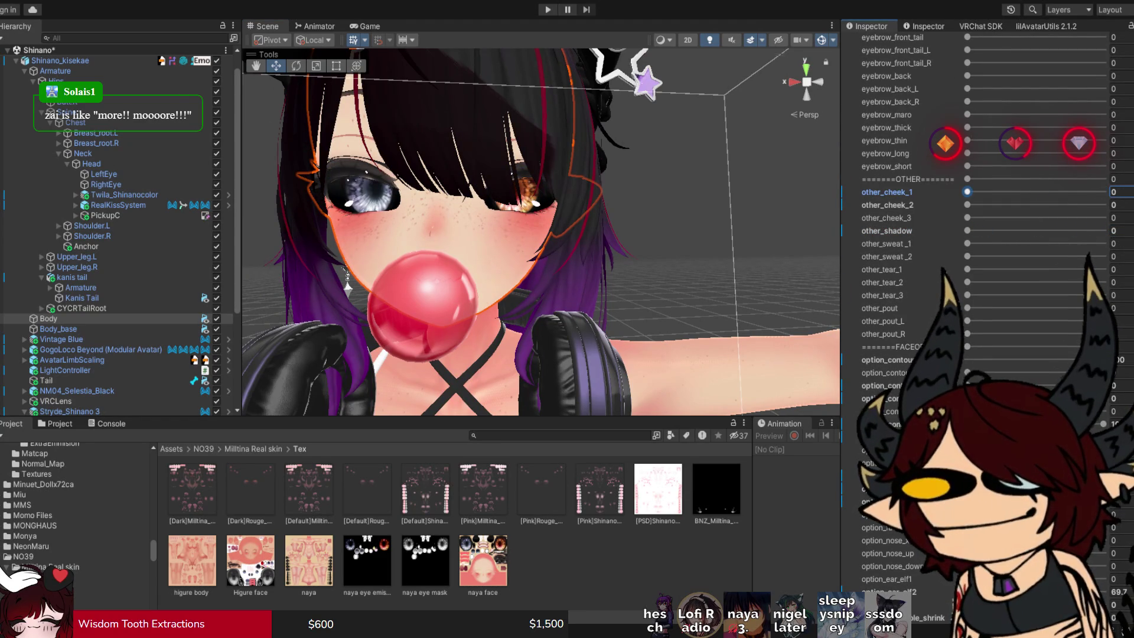
Set eye_kirakira to 100 for star-sparkle eyes, then collapse BlendShapes and deselect Body.
scroll(974, 230, "up", 10)
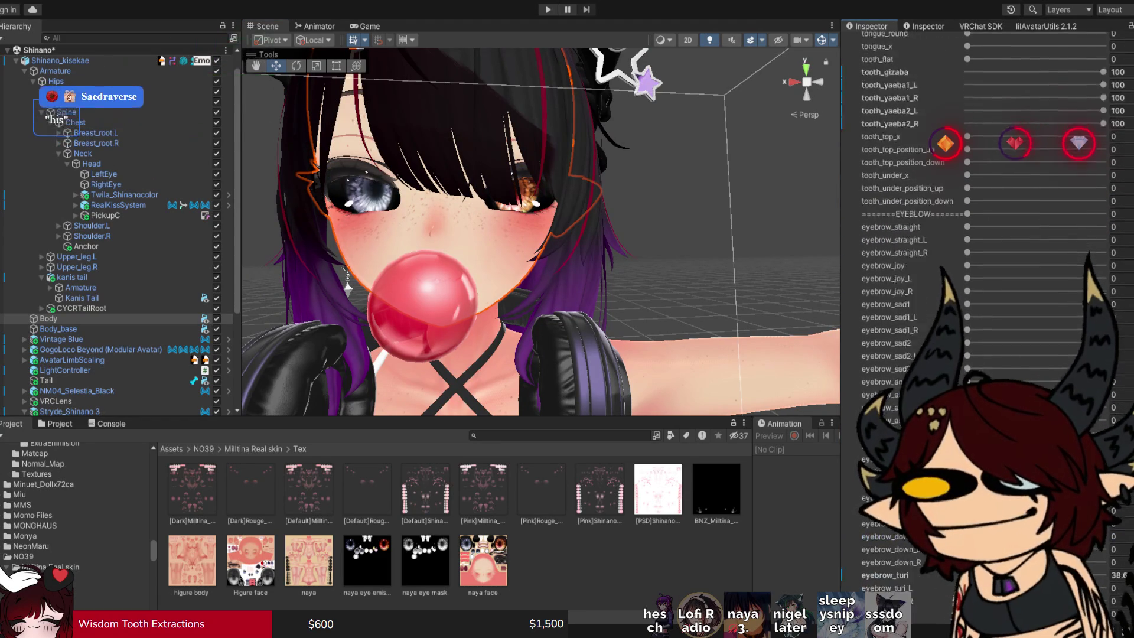
scroll(968, 272, "down", 10)
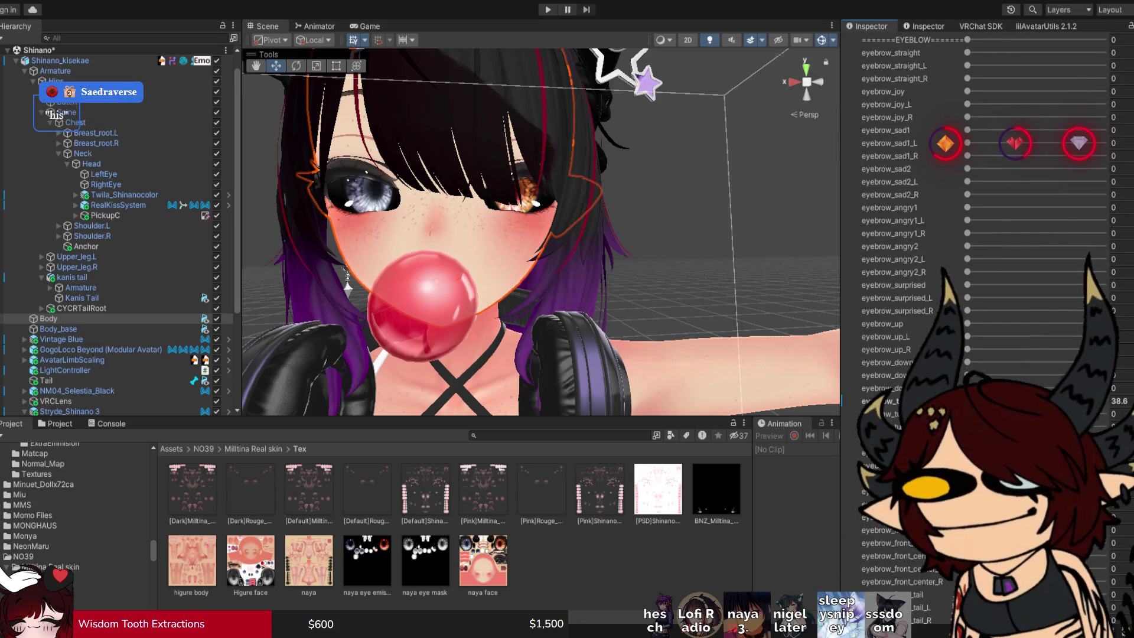
scroll(974, 236, "down", 6)
scroll(974, 236, "up", 10)
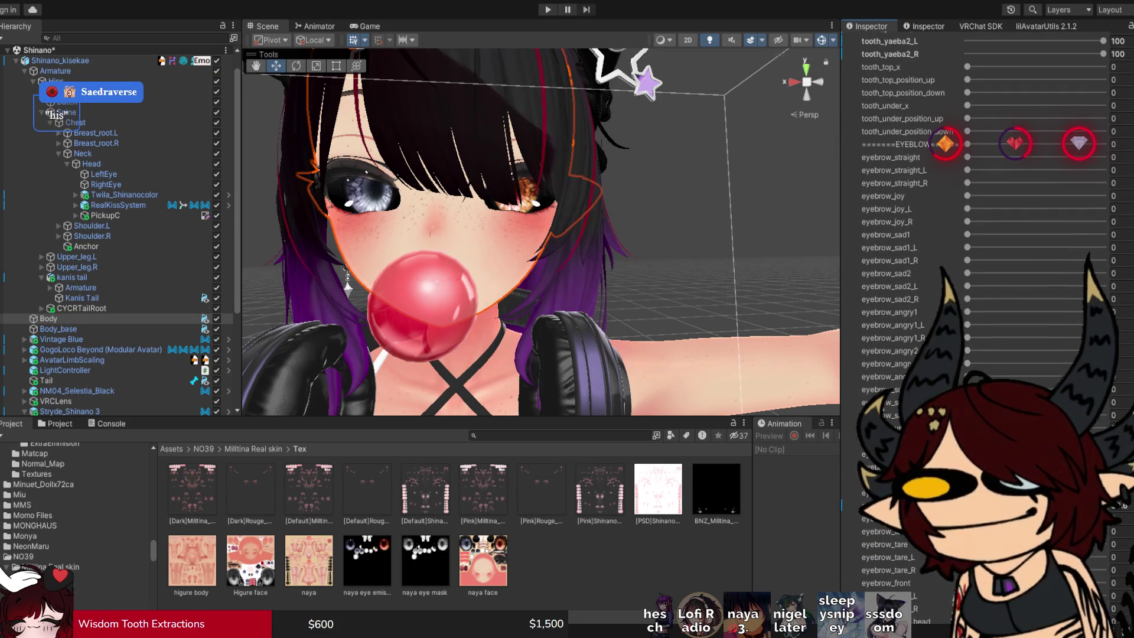
scroll(980, 236, "up", 20)
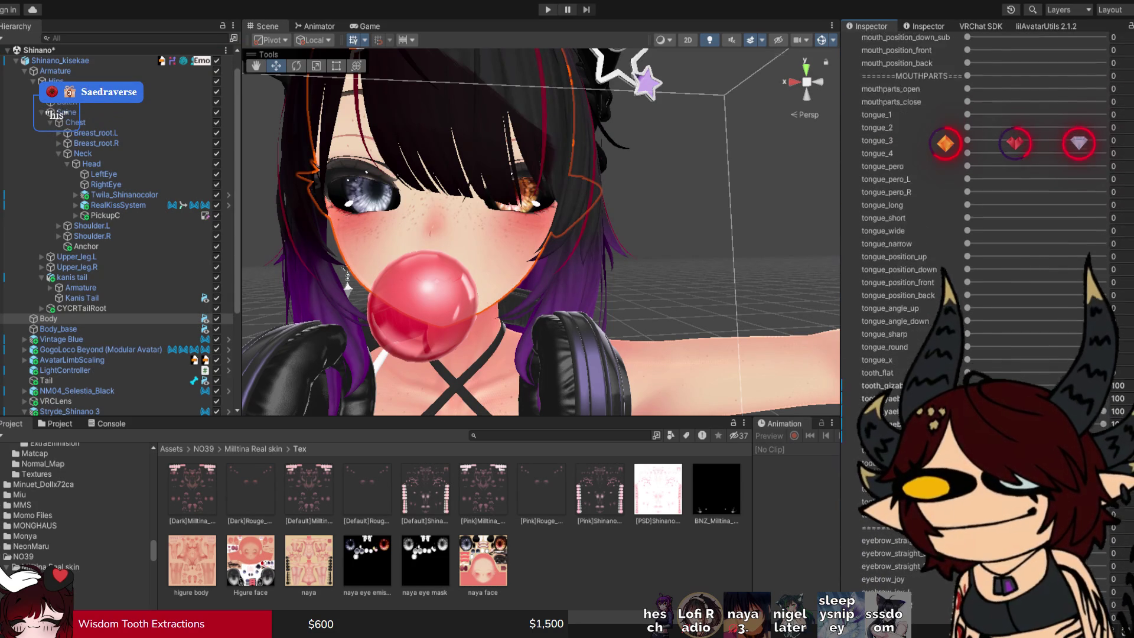
scroll(974, 236, "up", 20)
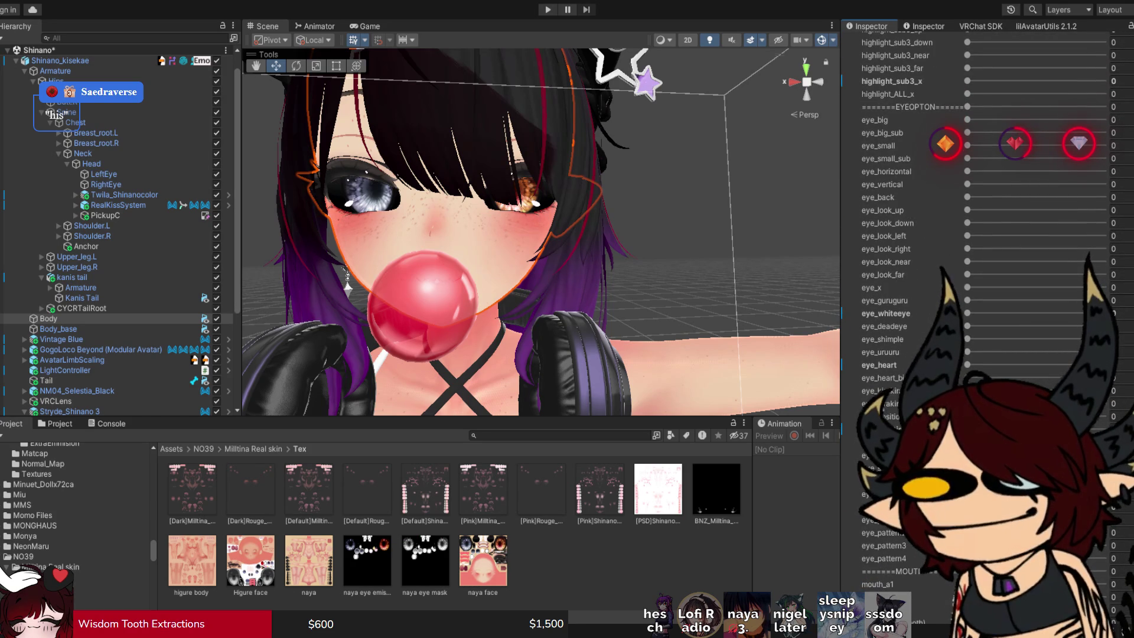
type("100")
type("0")
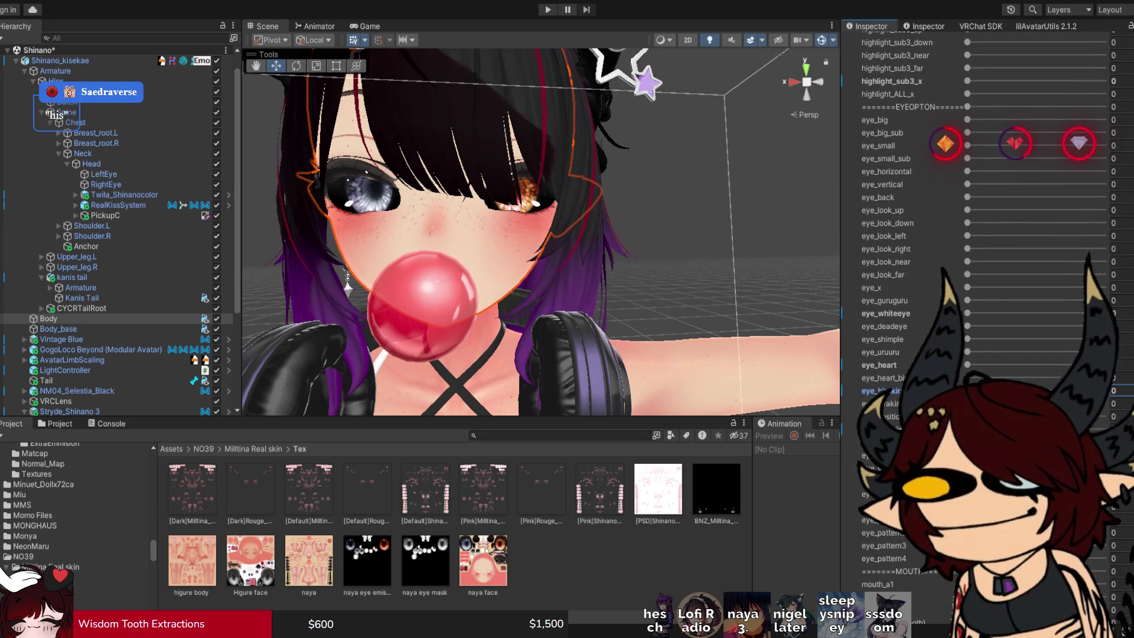
scroll(974, 224, "down", 10)
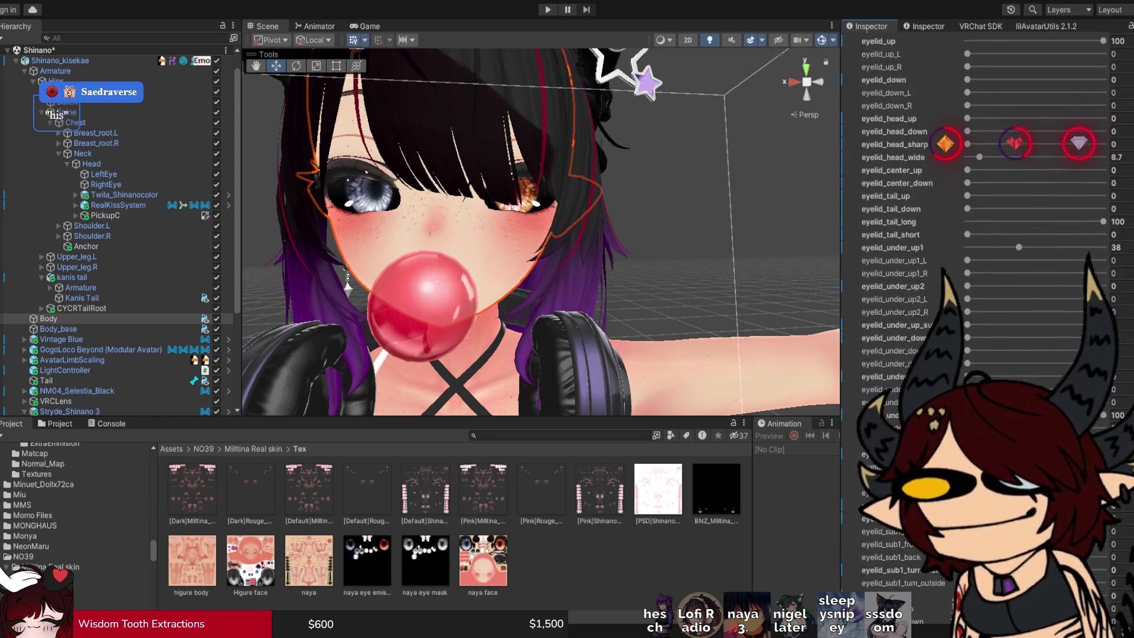
scroll(974, 224, "up", 15)
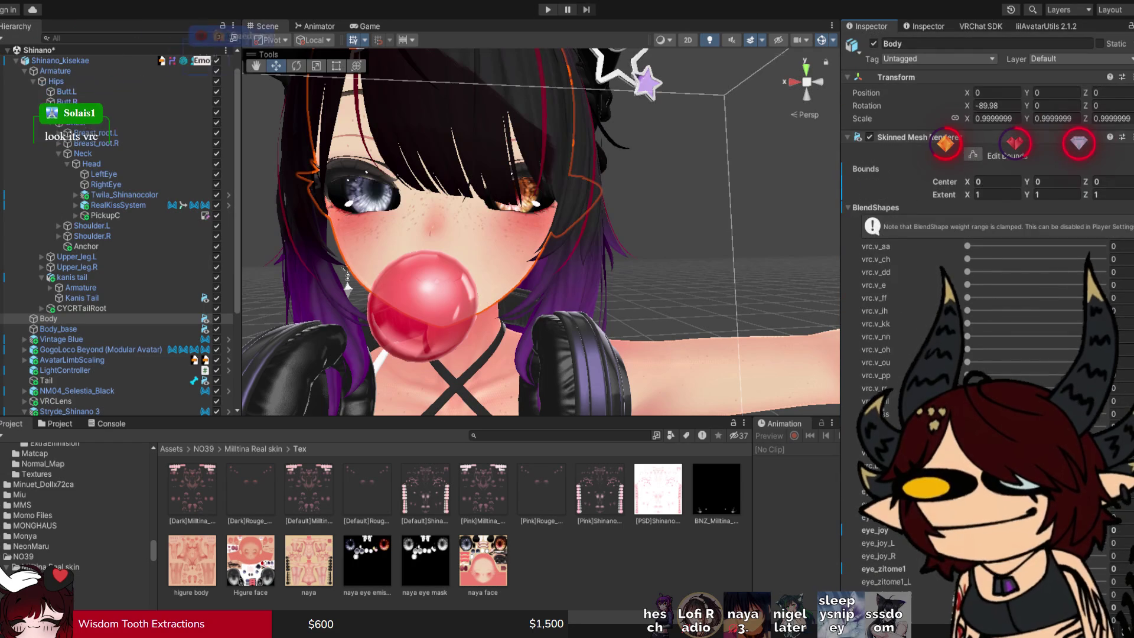
left_click(875, 207)
left_click(738, 207)
scroll(540, 232, "down", 5)
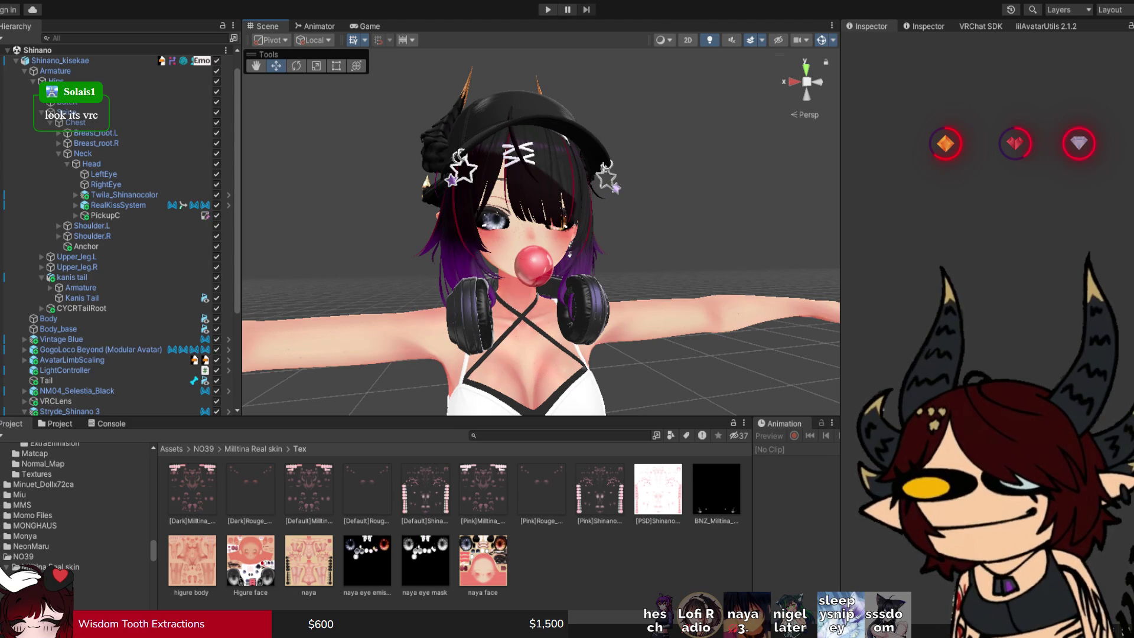
Collapse the Spine and Chest branches, expand Stryde_Shinano 3 and enable Stryde_Hood.
scroll(118, 265, "down", 4)
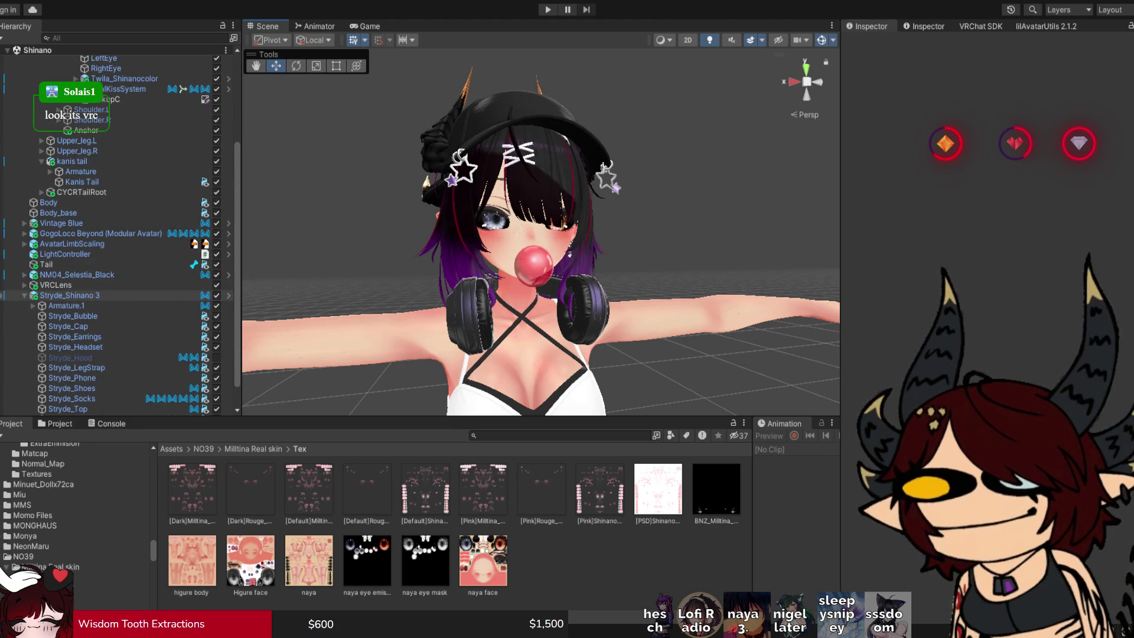
left_click(24, 295)
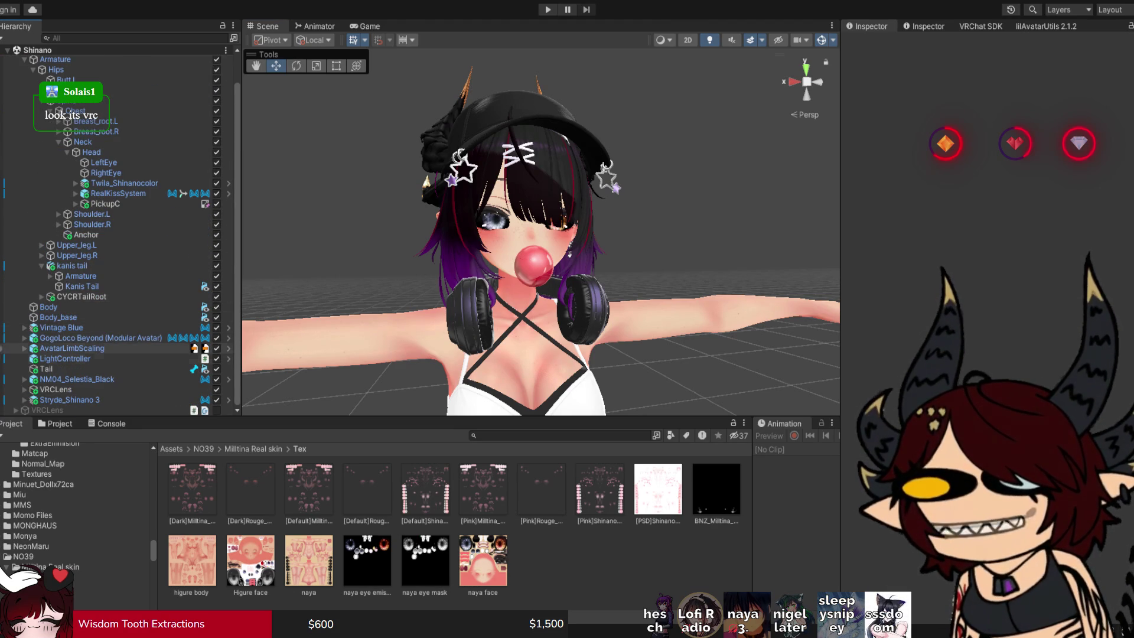
left_click(41, 266)
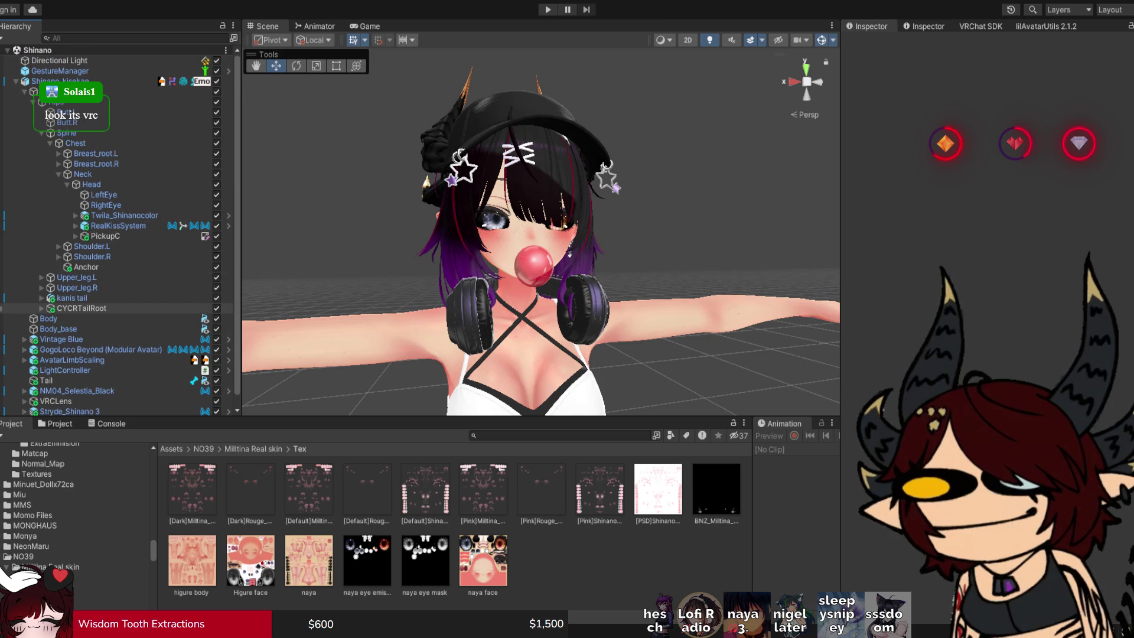
left_click(67, 184)
left_click(50, 143)
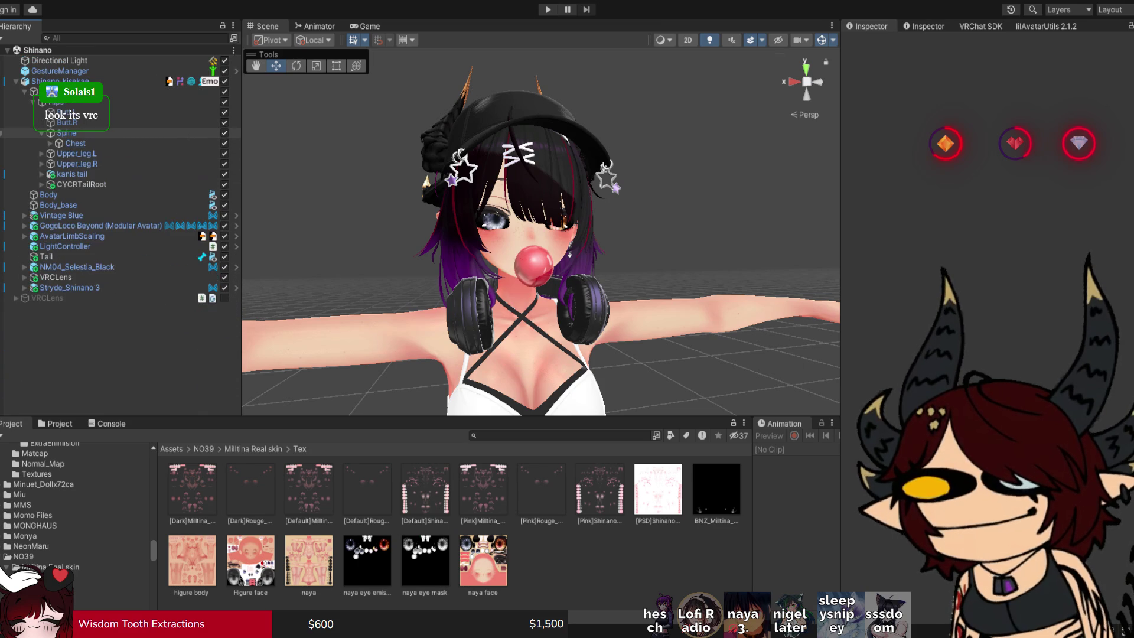
left_click(41, 133)
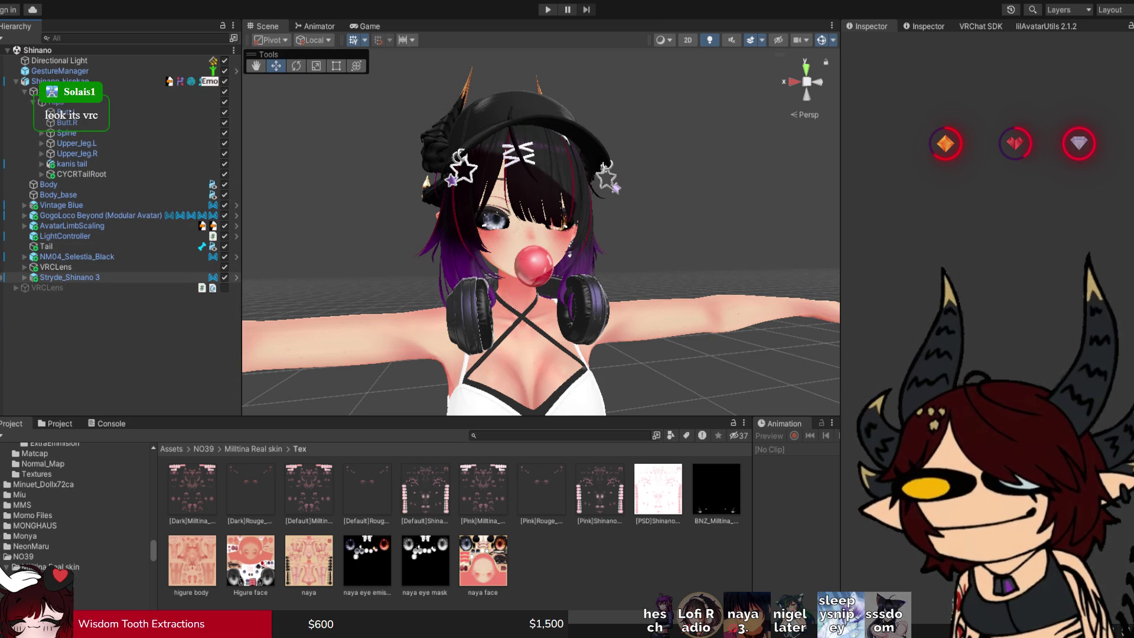
left_click(25, 277)
left_click(217, 340)
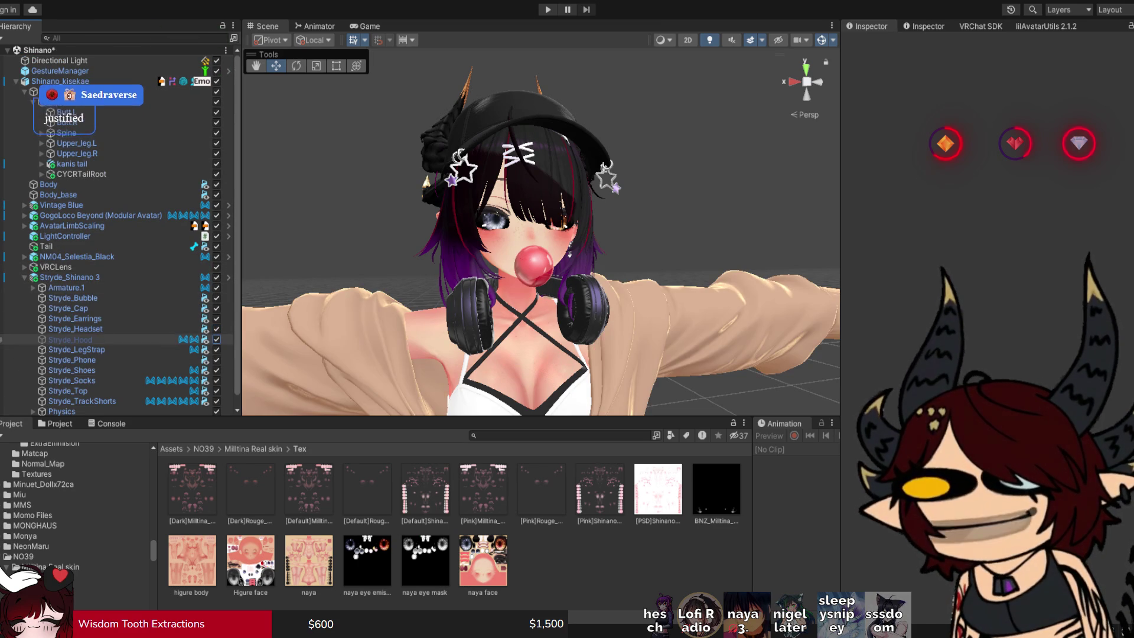
left_click_drag(531, 236, 523, 231)
scroll(540, 233, "down", 5)
mouse_move(540, 295)
left_mouse_down()
mouse_move(540, 177)
mouse_move(540, 313)
left_mouse_up()
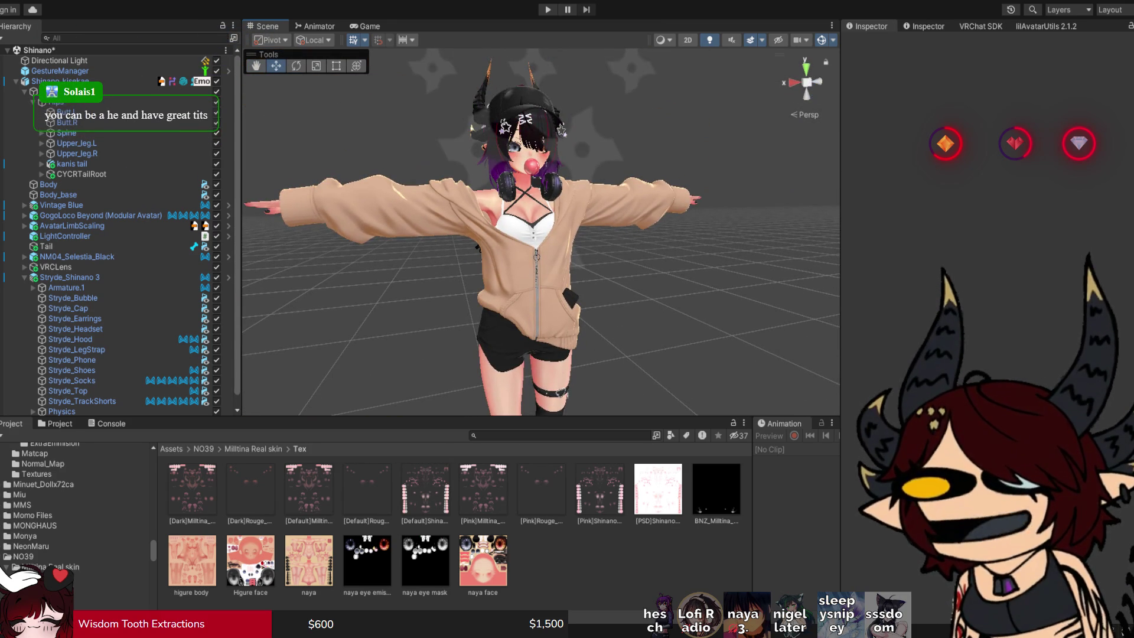
left_click(367, 558)
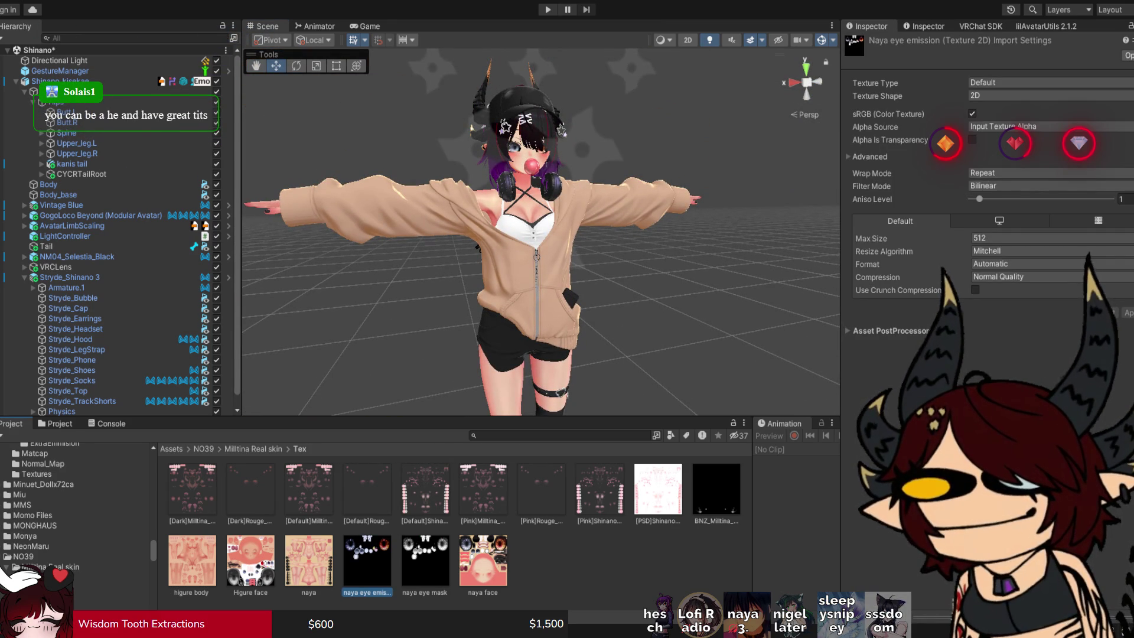
left_click(767, 354)
left_click_drag(767, 354, 767, 295)
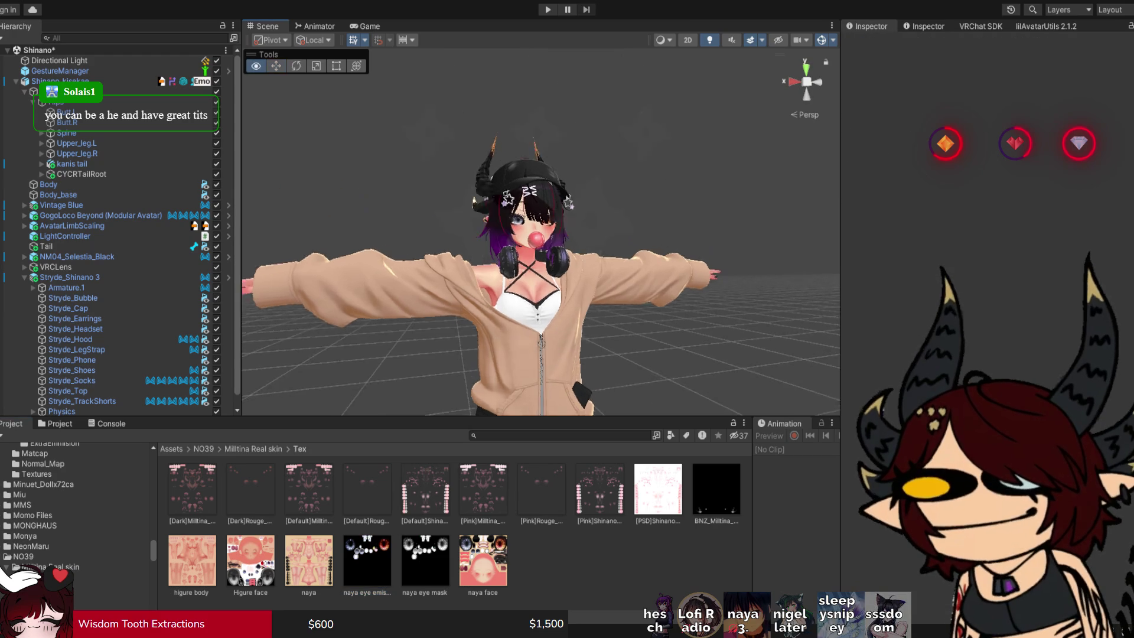
scroll(540, 236, "up", 3)
mouse_move(540, 236)
left_mouse_down()
mouse_move(590, 248)
mouse_move(378, 236)
left_mouse_up()
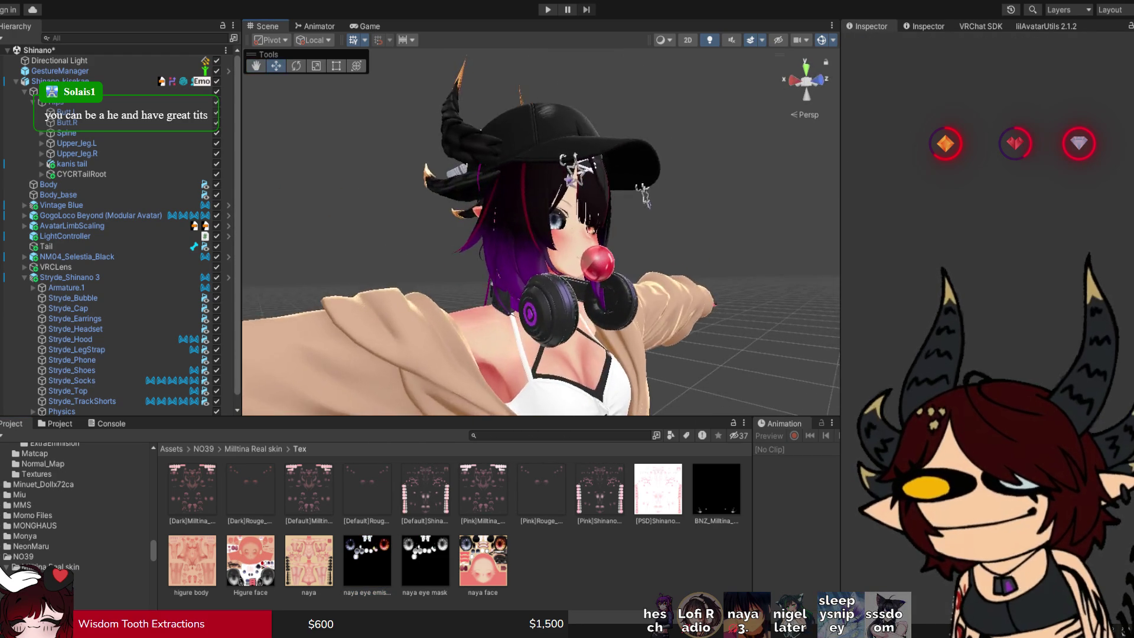
scroll(540, 236, "up", 10)
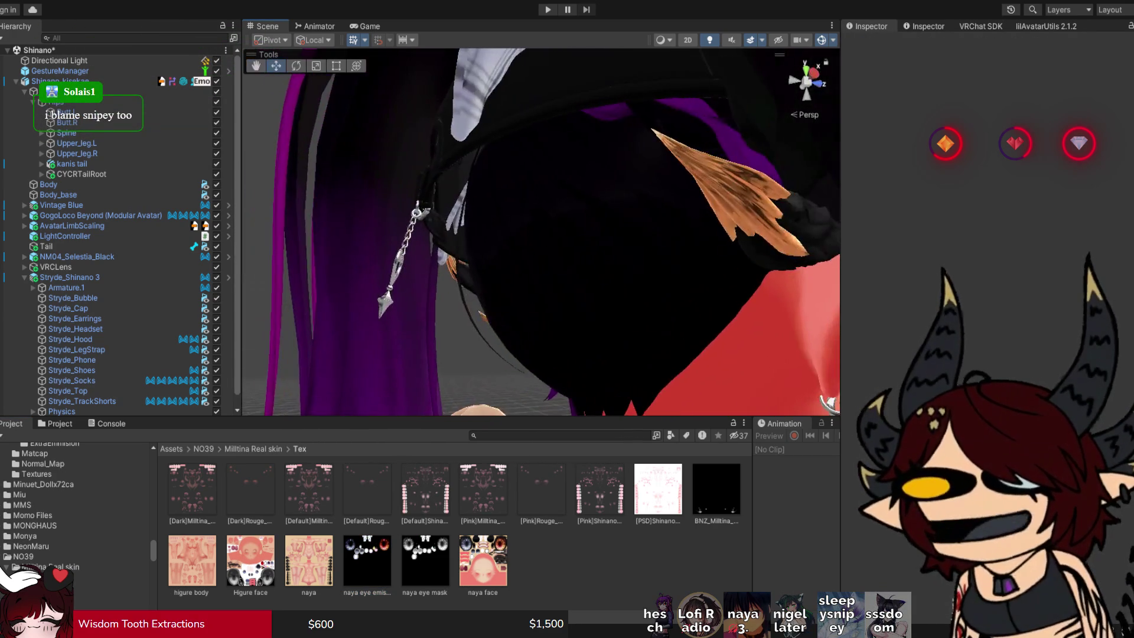
scroll(540, 232, "down", 10)
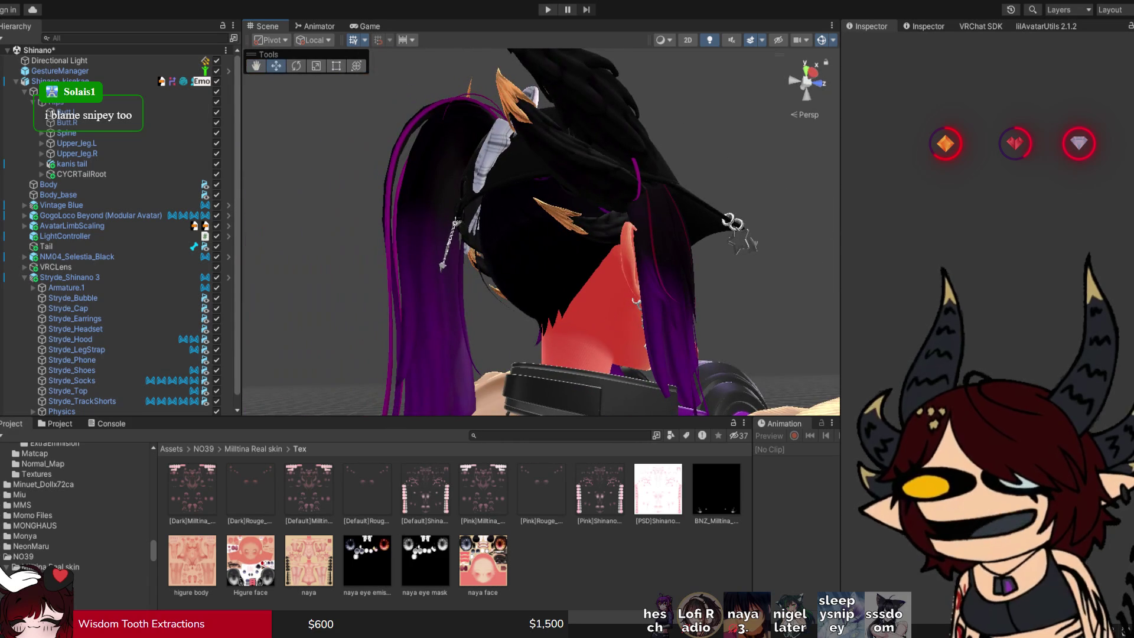
mouse_move(540, 232)
left_mouse_down()
mouse_move(428, 228)
mouse_move(519, 228)
left_mouse_up()
mouse_move(540, 231)
left_mouse_down()
mouse_move(514, 204)
mouse_move(472, 195)
mouse_move(466, 207)
left_mouse_up()
scroll(540, 230, "up", 10)
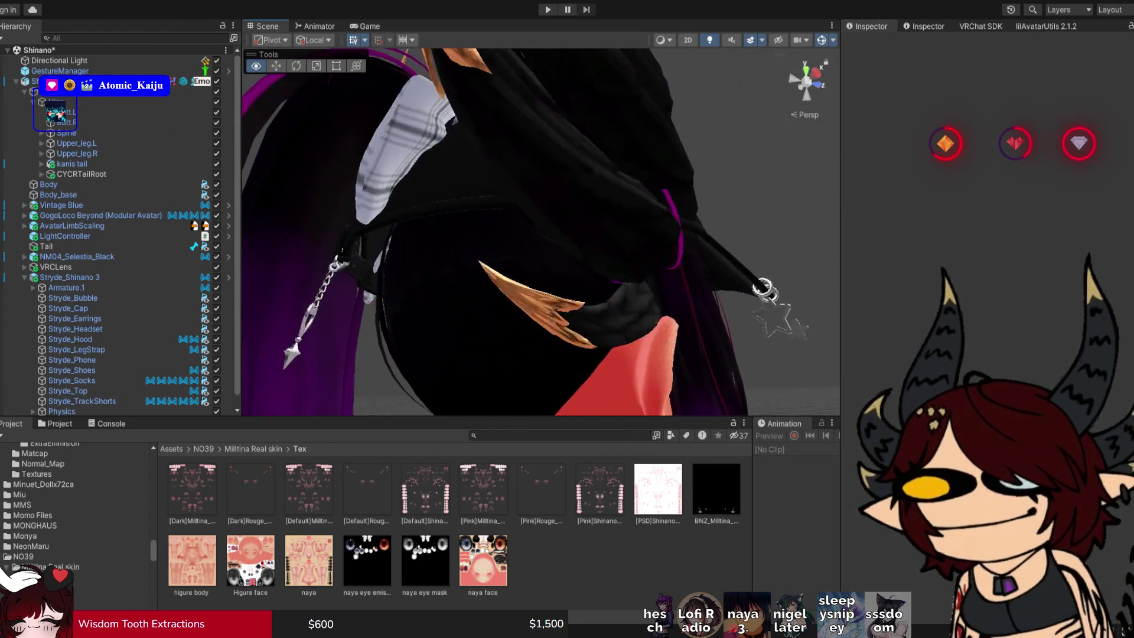
left_click_drag(540, 230, 520, 222)
mouse_move(830, 300)
left_mouse_down()
mouse_move(698, 408)
mouse_move(245, 412)
mouse_move(738, 355)
mouse_move(402, 175)
mouse_move(248, 265)
mouse_move(248, 390)
mouse_move(248, 378)
mouse_move(290, 363)
left_mouse_up()
left_click_drag(248, 302, 251, 281, "alt")
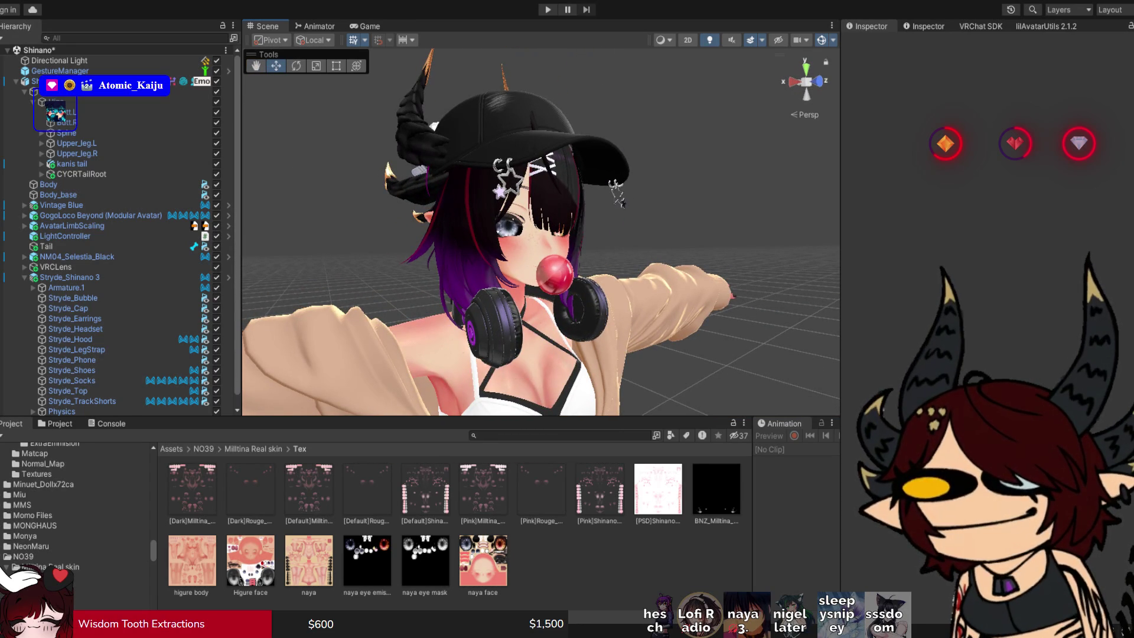
left_click_drag(251, 280, 413, 277)
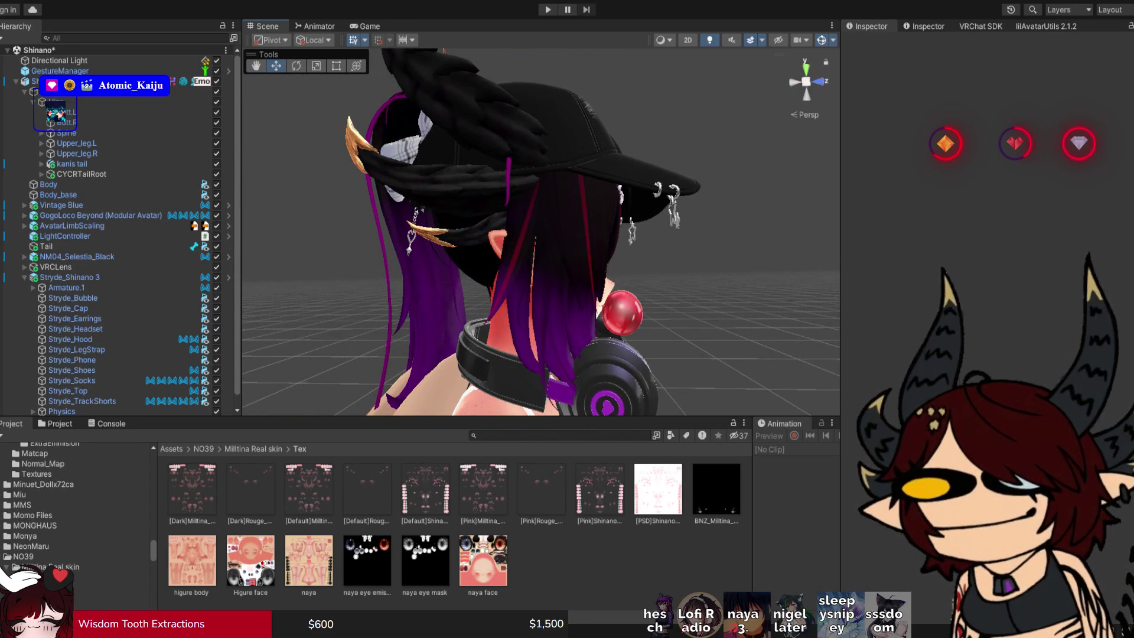
mouse_move(413, 277)
left_mouse_down("alt")
mouse_move(519, 278)
mouse_move(614, 260)
mouse_move(650, 218)
mouse_move(626, 242)
left_mouse_up("alt")
left_click(644, 214)
key("f")
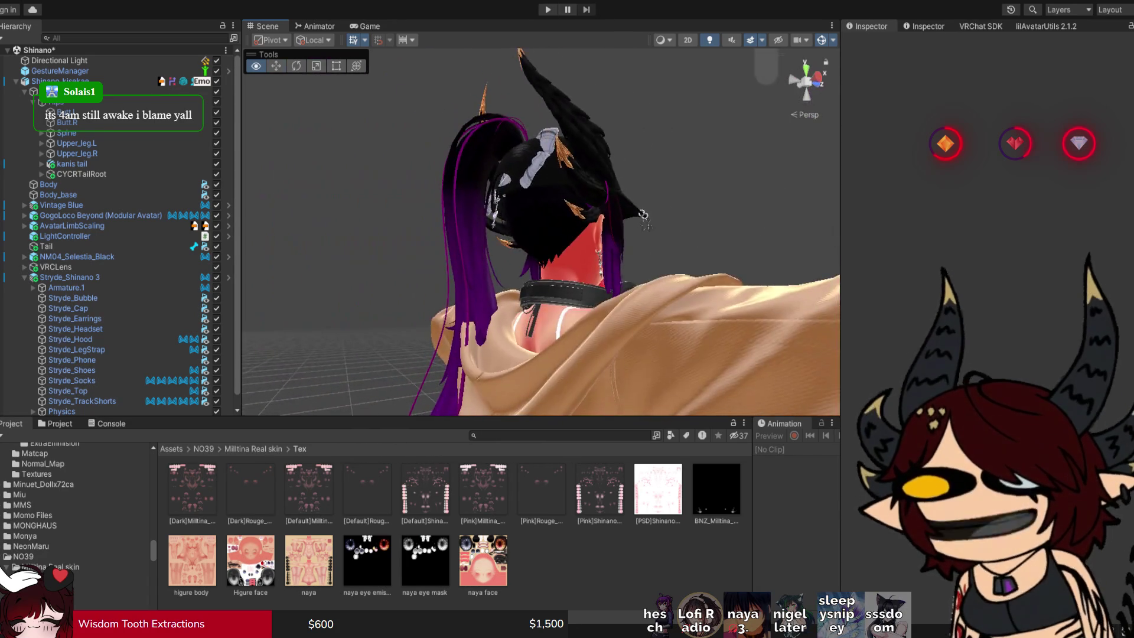
Deactivate the Twila hair's ~Ribbon part and check the back of the head.
left_click(603, 195)
key("alt+shift+a")
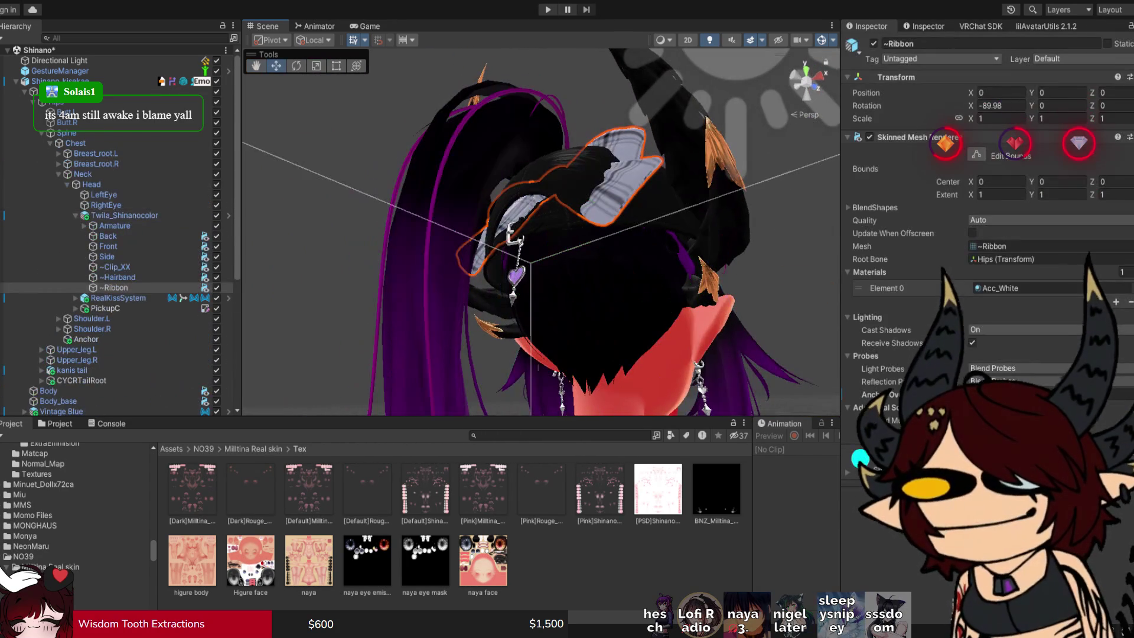
left_click(331, 237)
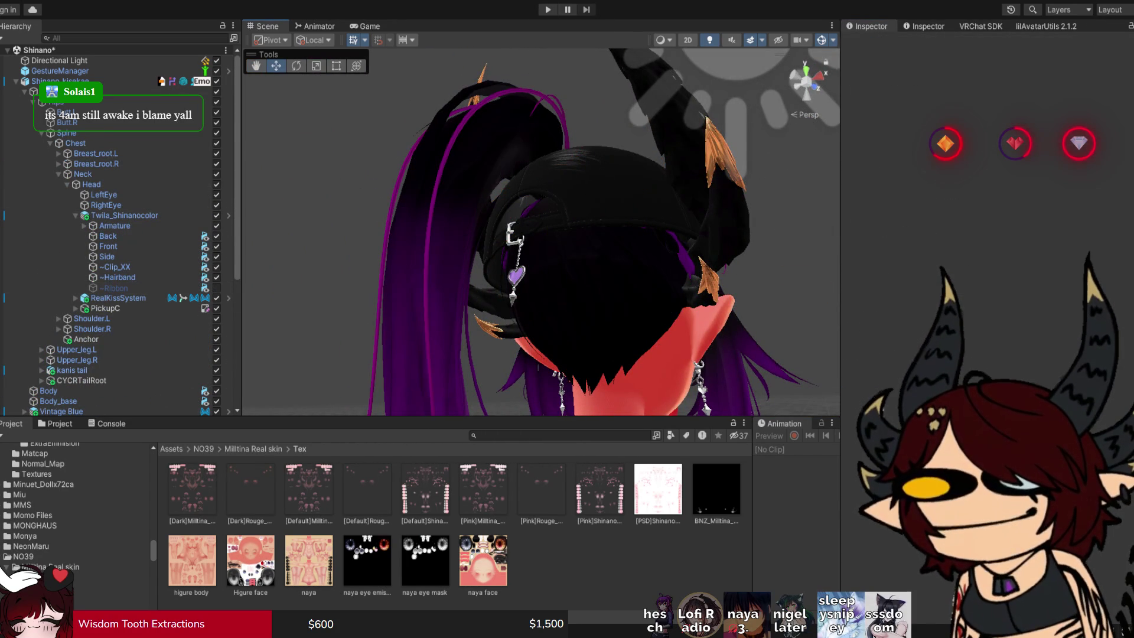
mouse_move(591, 237)
left_mouse_down("alt")
mouse_move(543, 248)
mouse_move(631, 227)
left_mouse_up("alt")
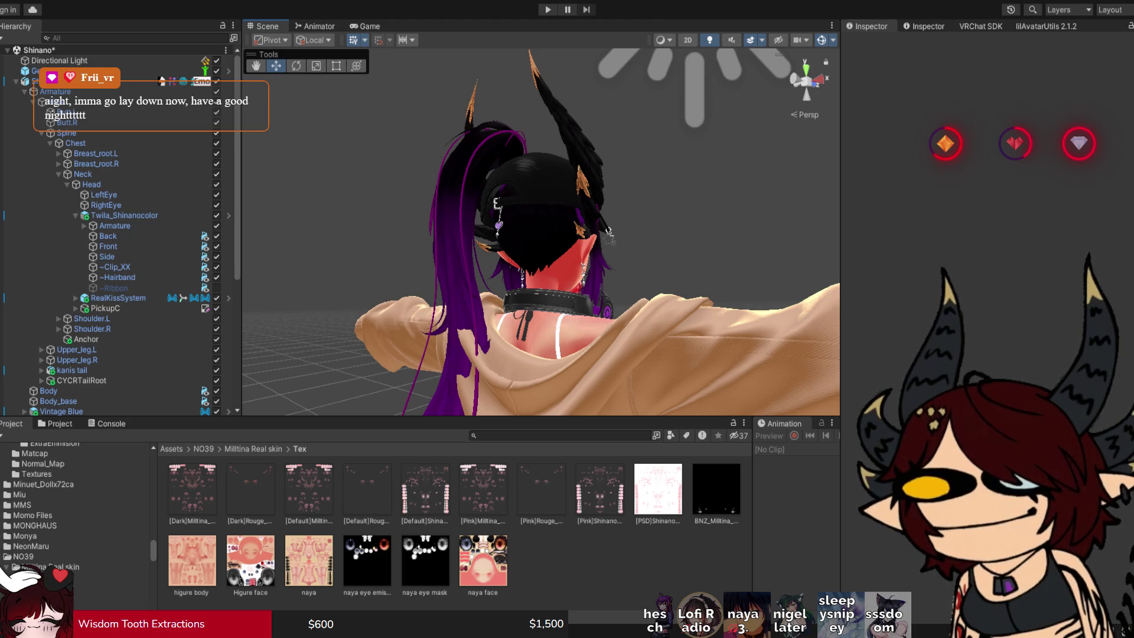
left_click_drag(608, 234, 319, 245)
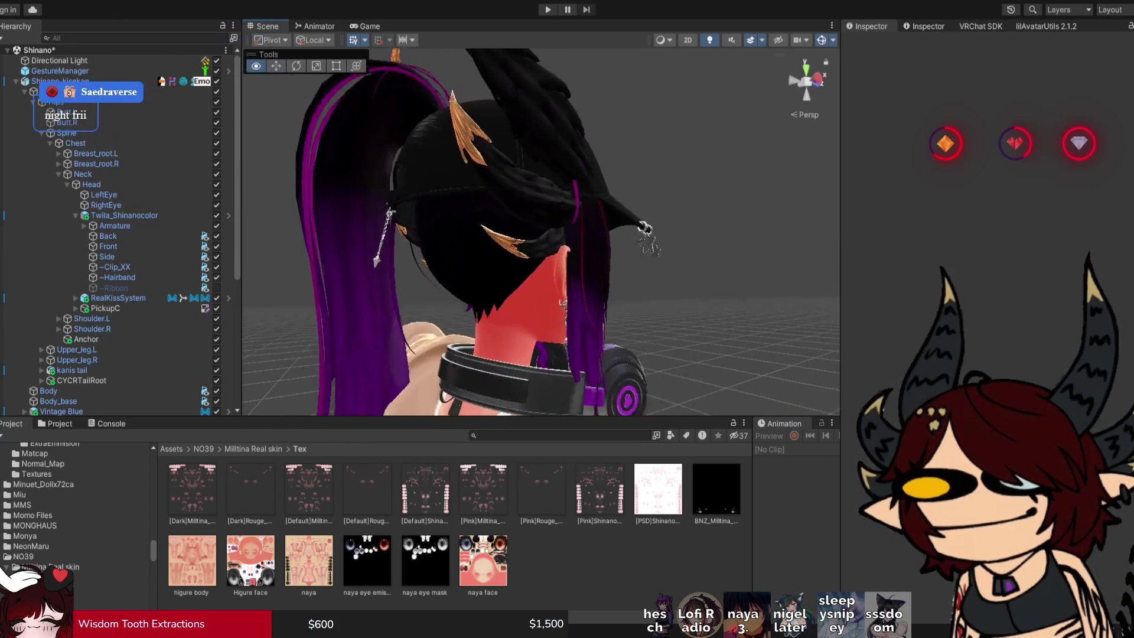
scroll(540, 232, "up", 3)
left_click(589, 272)
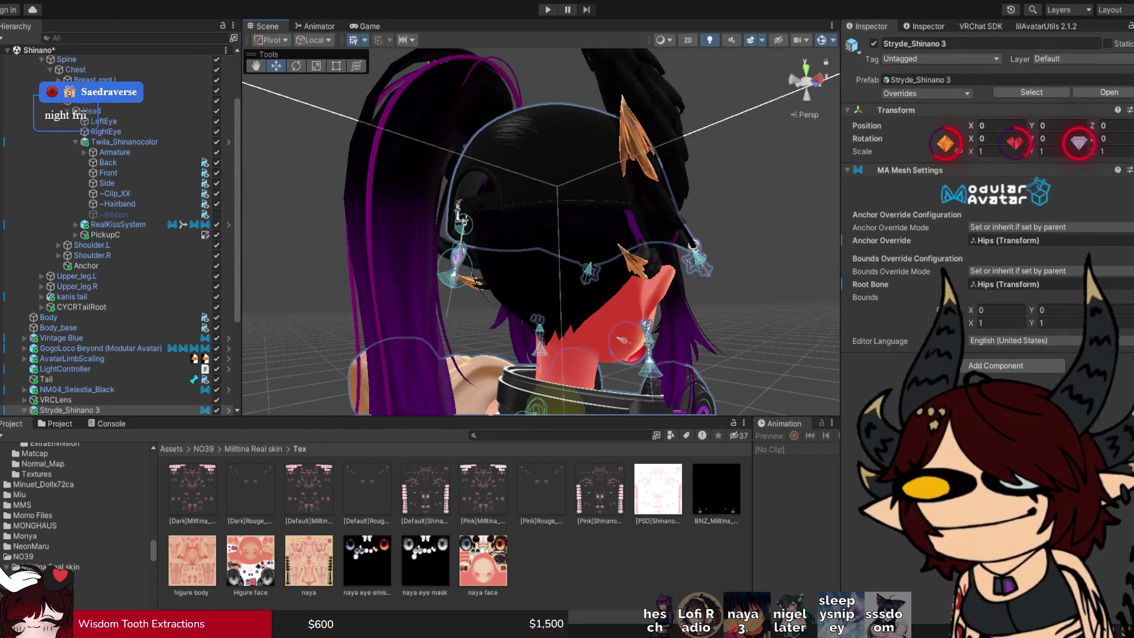
key("shift+d")
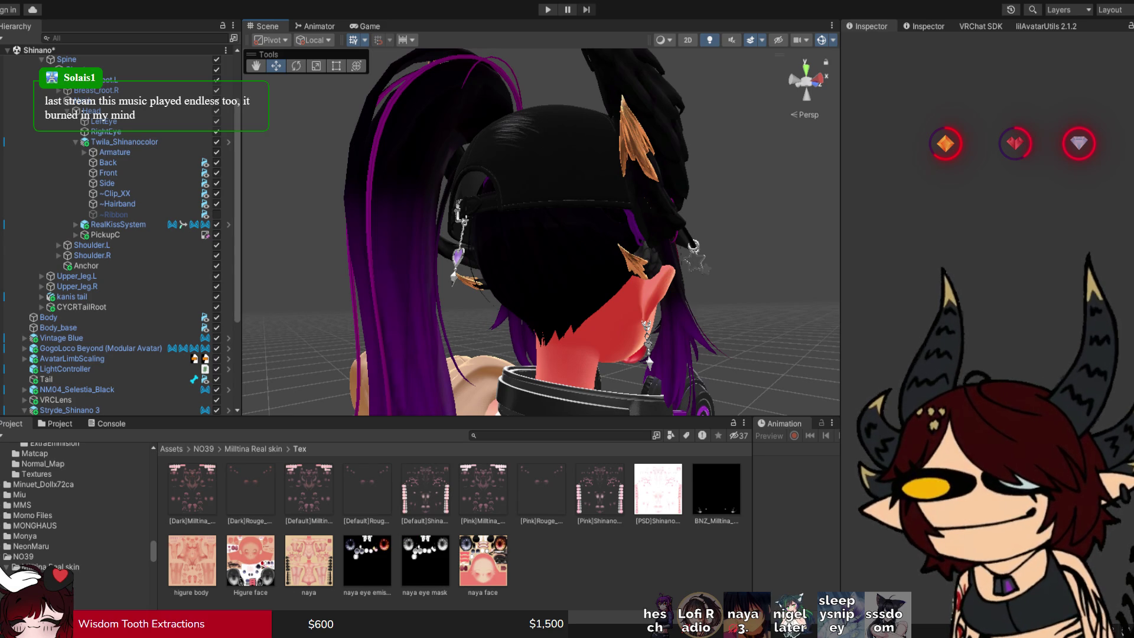
left_click(70, 410)
Select Stryde_Cap and zoom the Scene view in close on its mesh vertices.
left_click(531, 177)
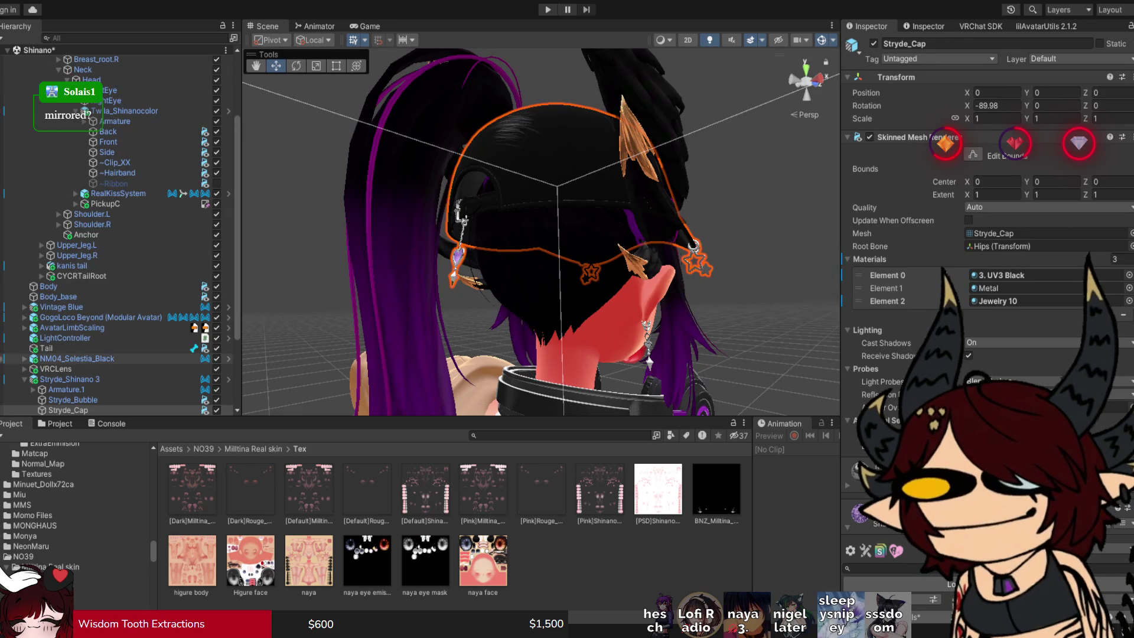
scroll(118, 366, "down", 2)
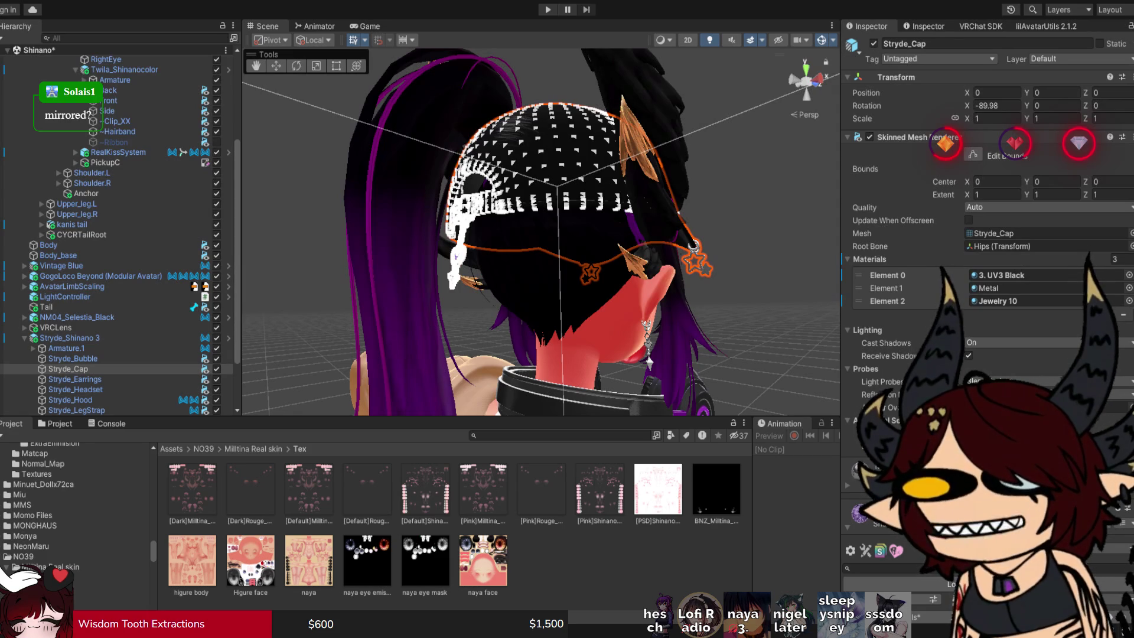
left_click_drag(540, 231, 626, 238)
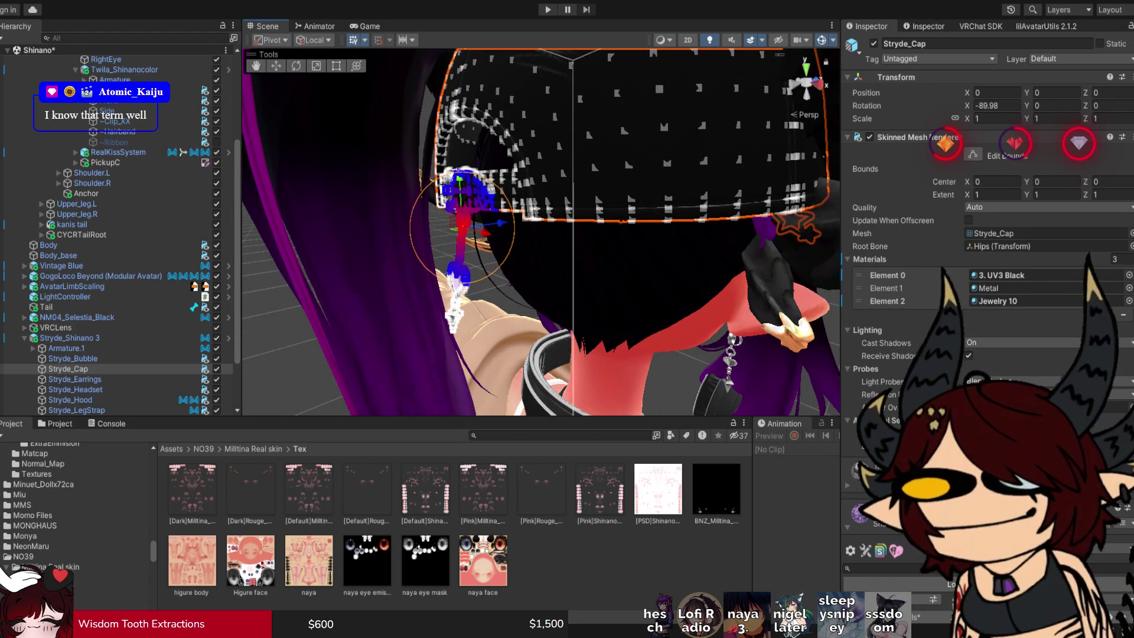
Try partial vertex selections, then reselect and frame Stryde_Cap without transform handles.
mouse_move(387, 326)
left_mouse_down()
mouse_move(446, 264)
mouse_move(496, 168)
mouse_move(425, 174)
left_mouse_up()
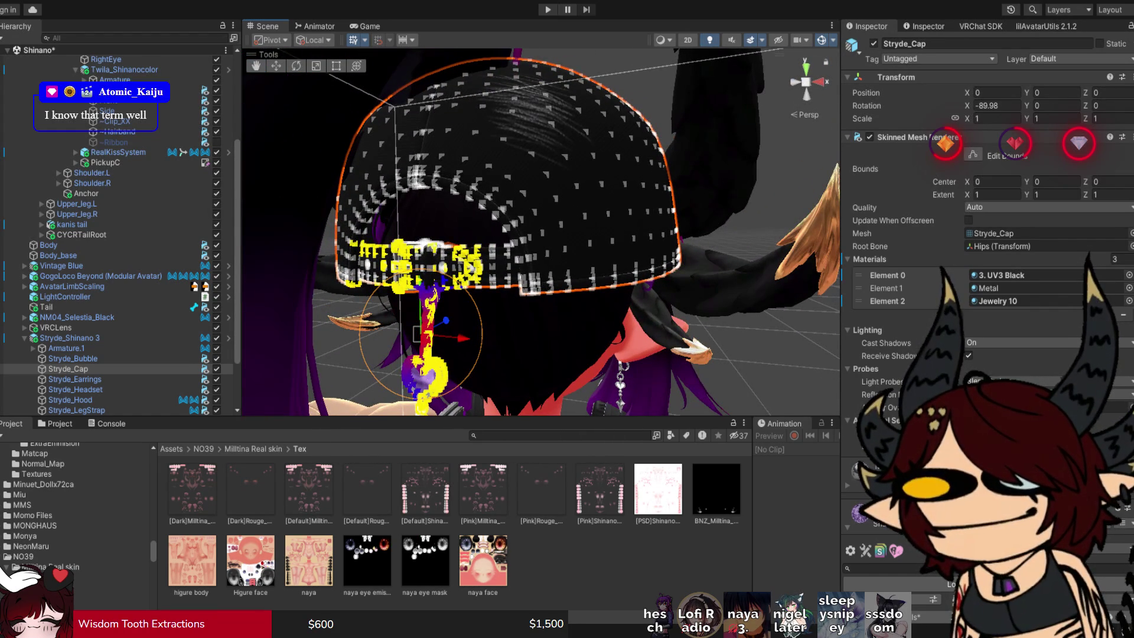
left_click_drag(299, 84, 619, 342)
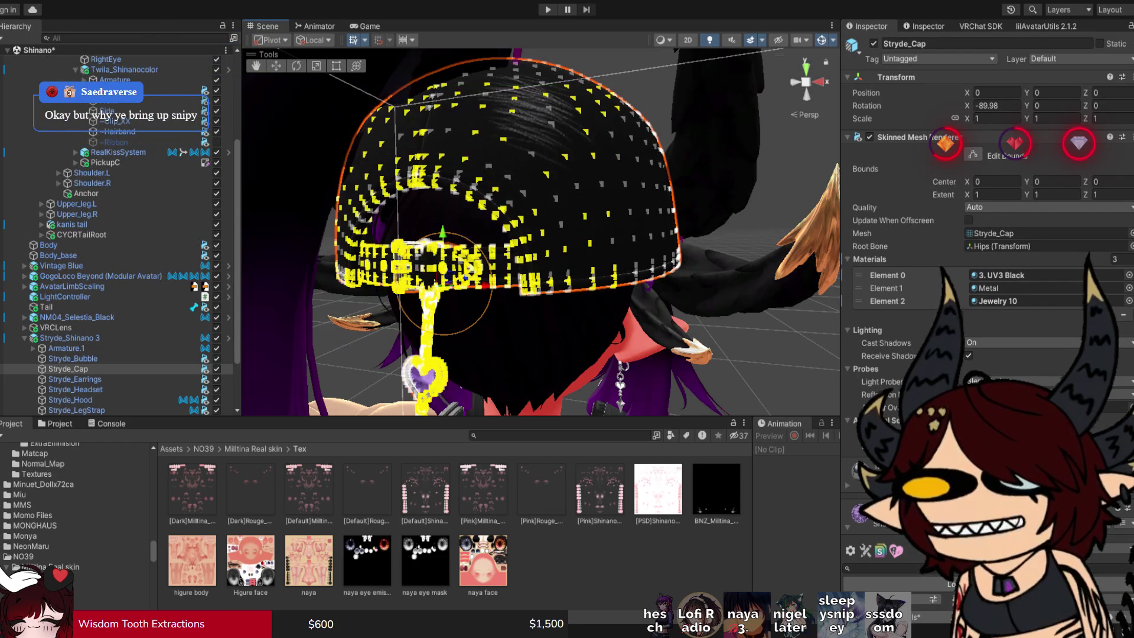
left_click_drag(541, 236, 496, 239)
mouse_move(332, 140)
left_mouse_down()
mouse_move(584, 295)
mouse_move(587, 354)
left_mouse_up()
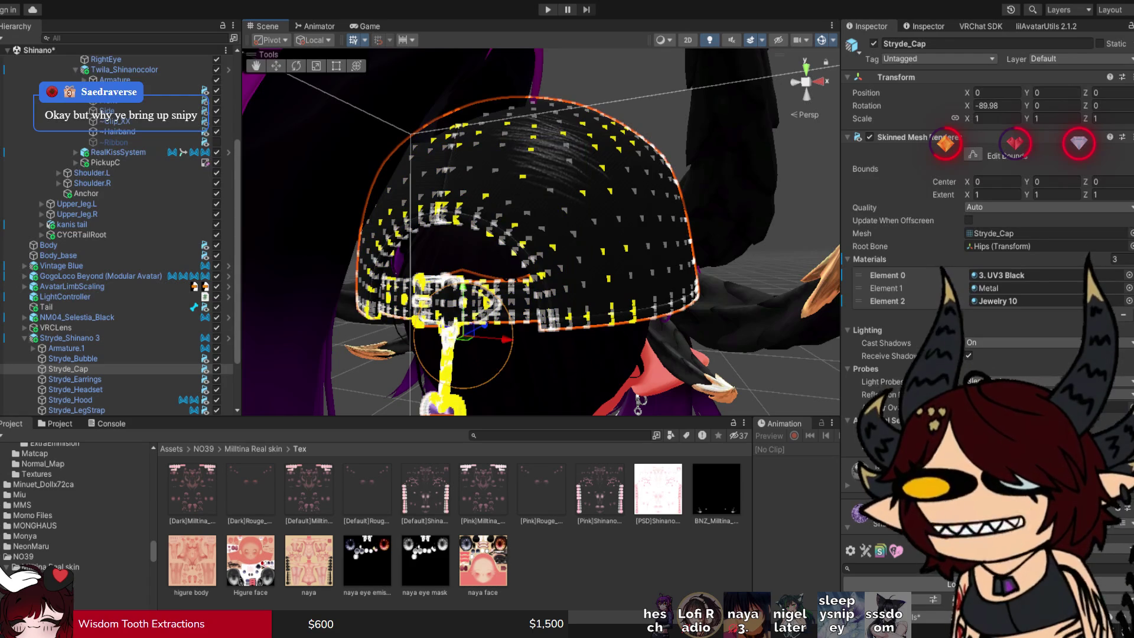
left_click(66, 337)
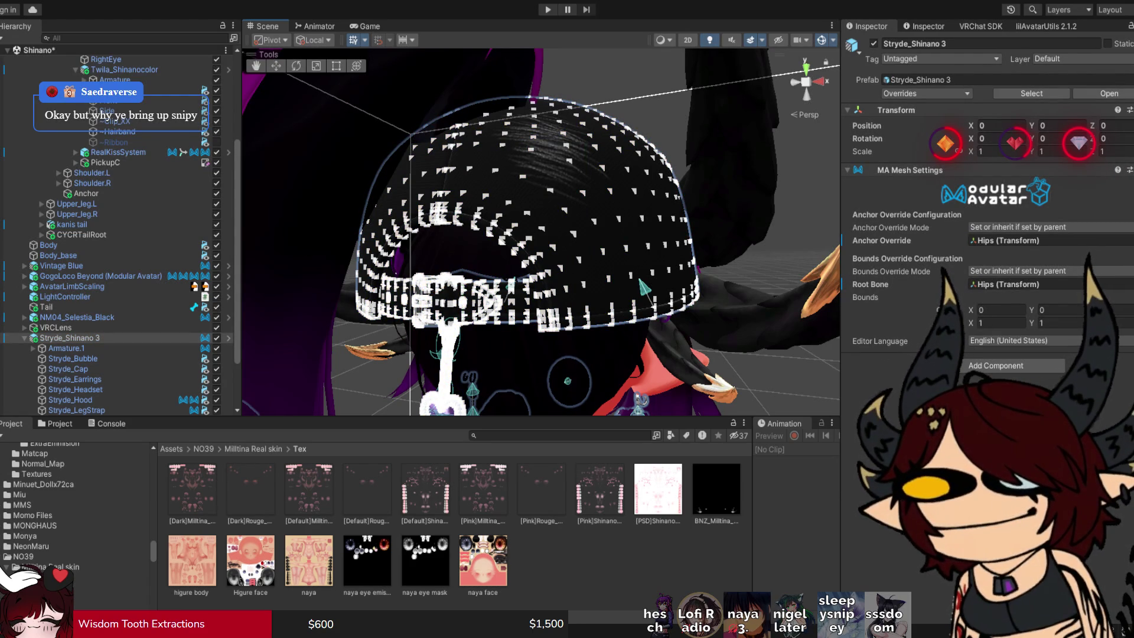
double_click(68, 368)
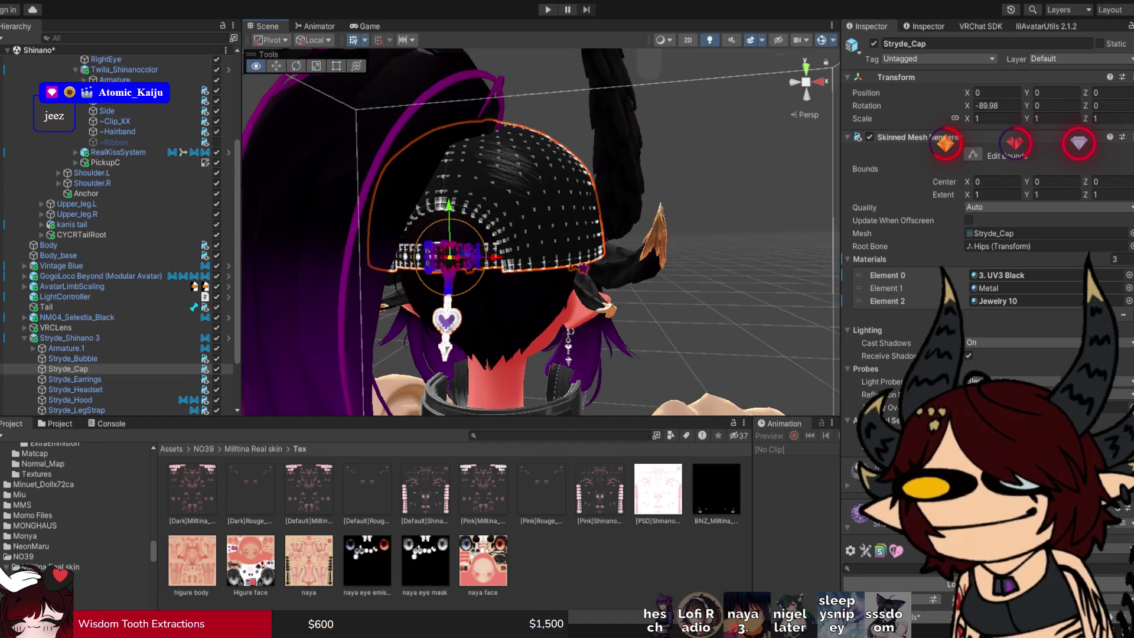
key("q")
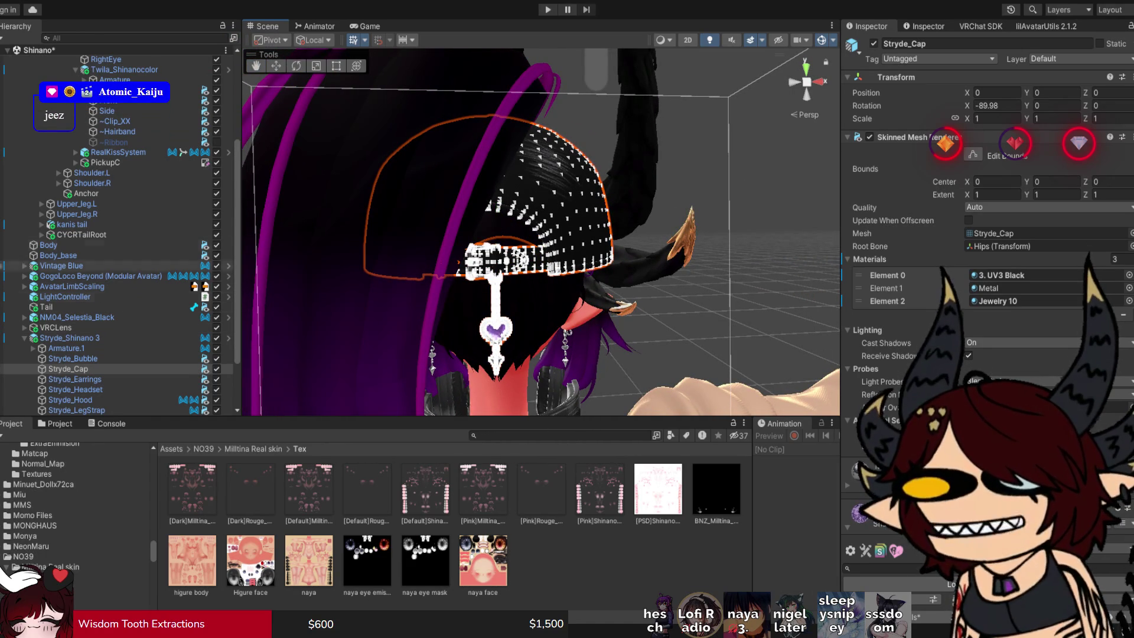
Check the Twila, Side and other hair pieces, then box-select all of the cap's vertices.
left_click(216, 69)
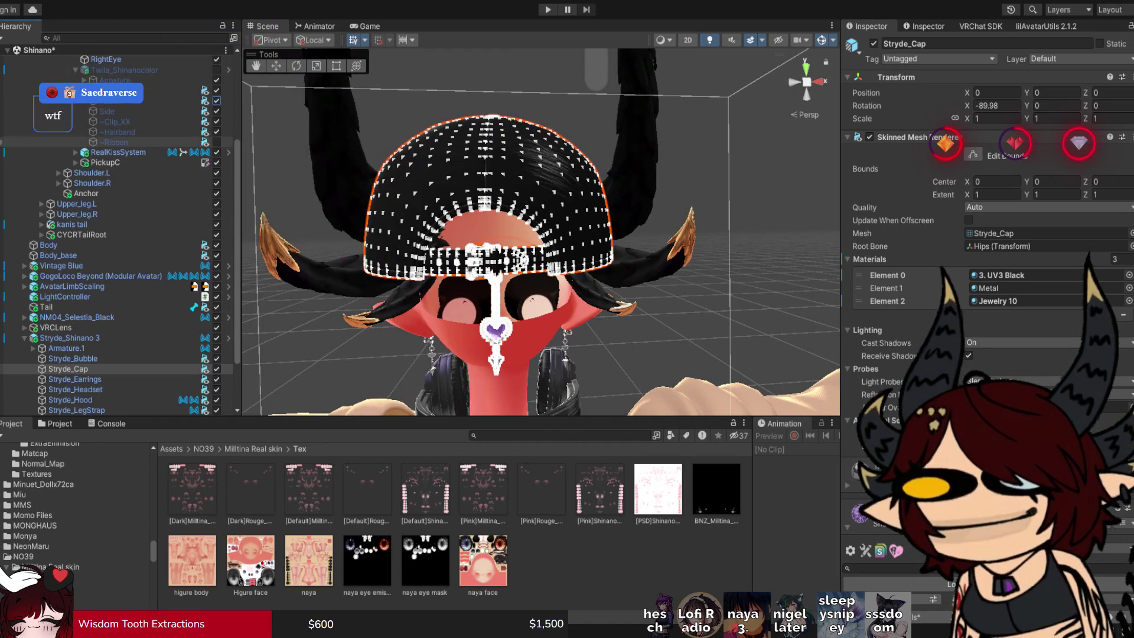
left_click(216, 69)
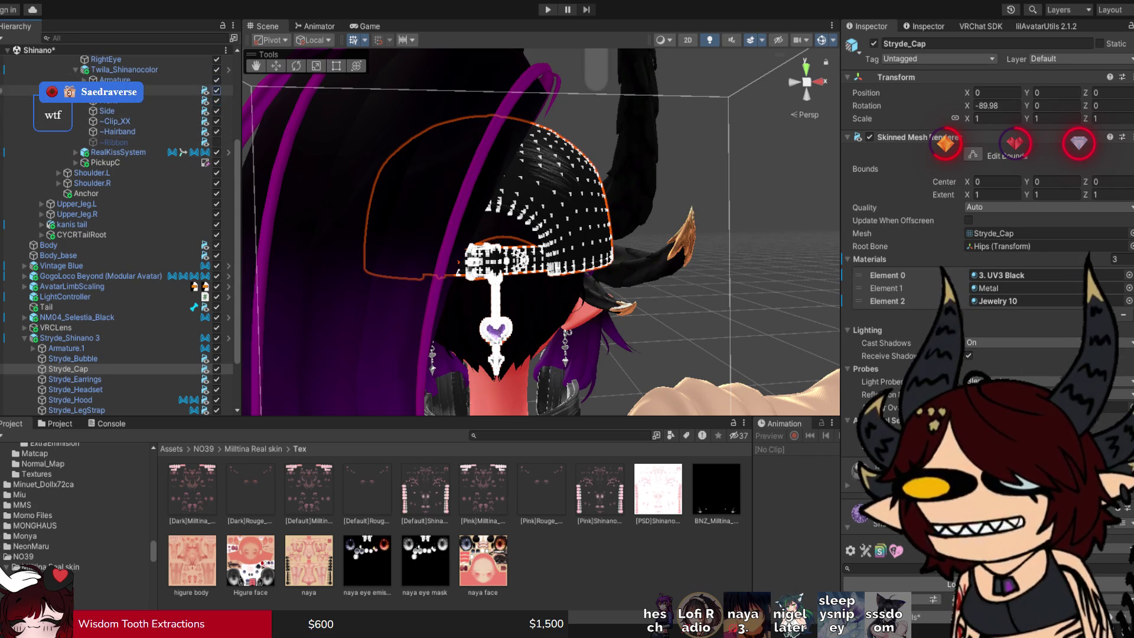
left_click(216, 110)
left_click(216, 111)
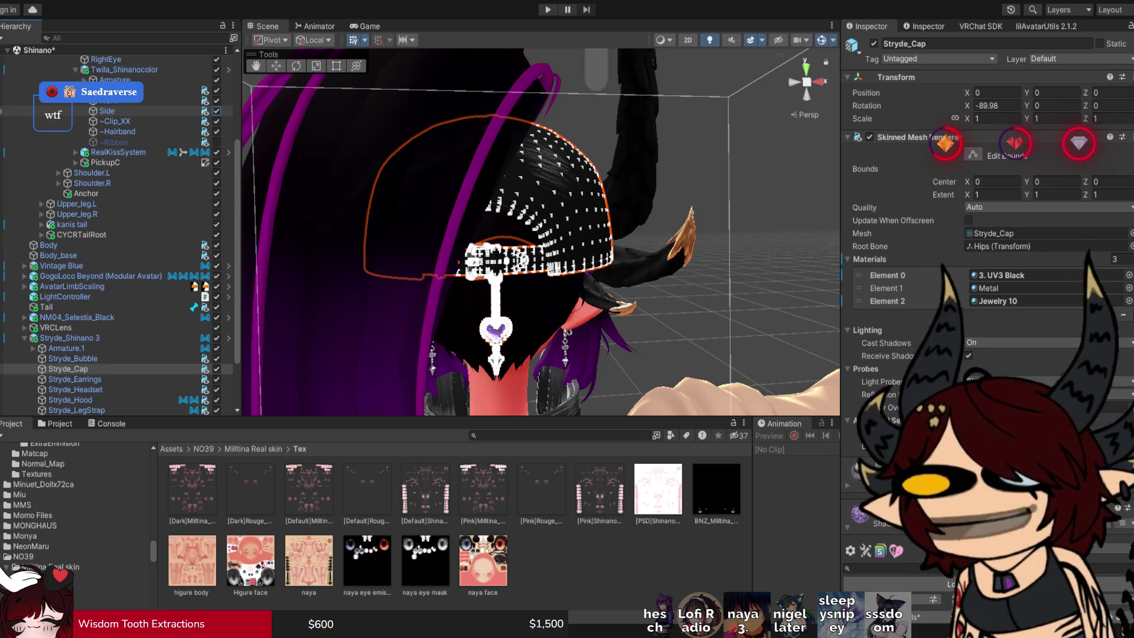
left_click(217, 91)
left_click(216, 91)
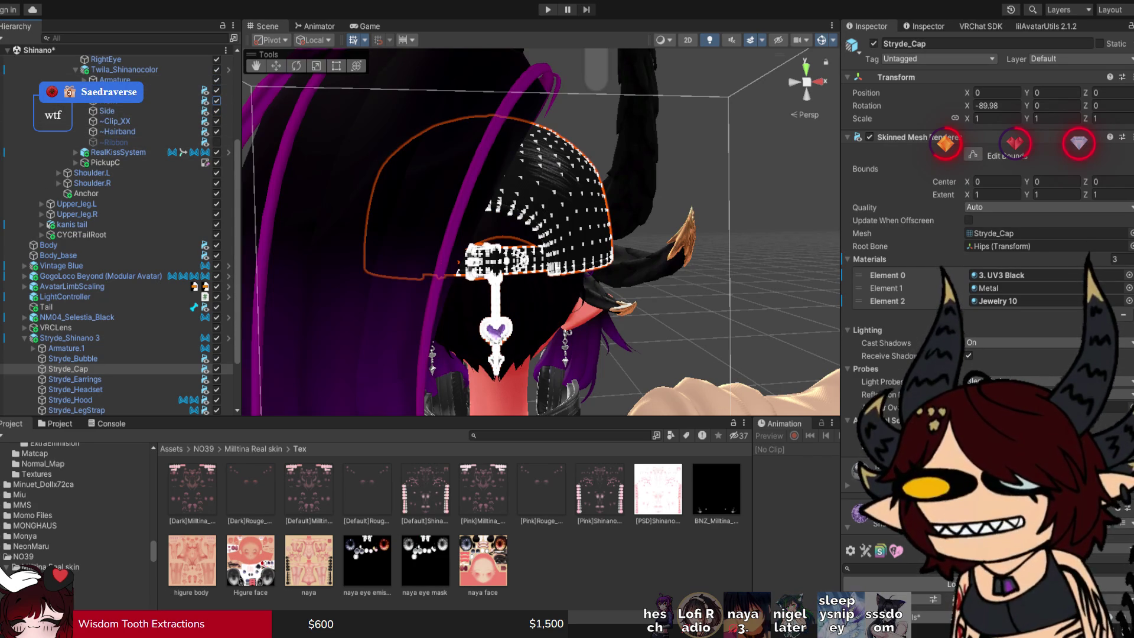
mouse_move(531, 236)
left_mouse_down()
mouse_move(449, 224)
mouse_move(502, 224)
left_mouse_up()
left_click_drag(372, 83, 643, 352)
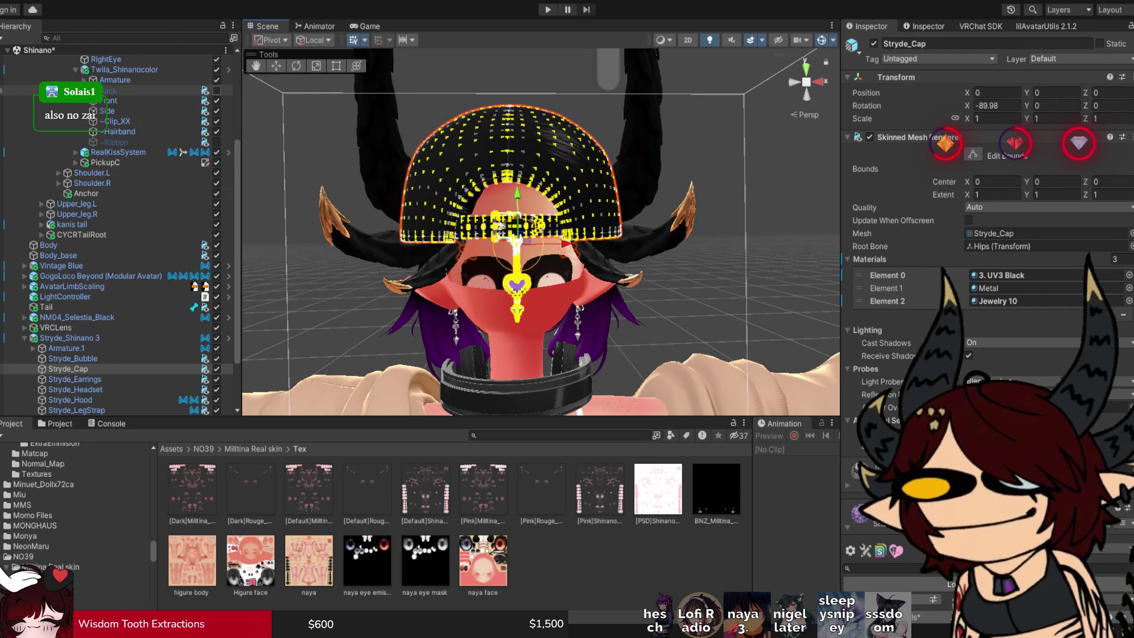
left_click_drag(449, 236, 531, 236)
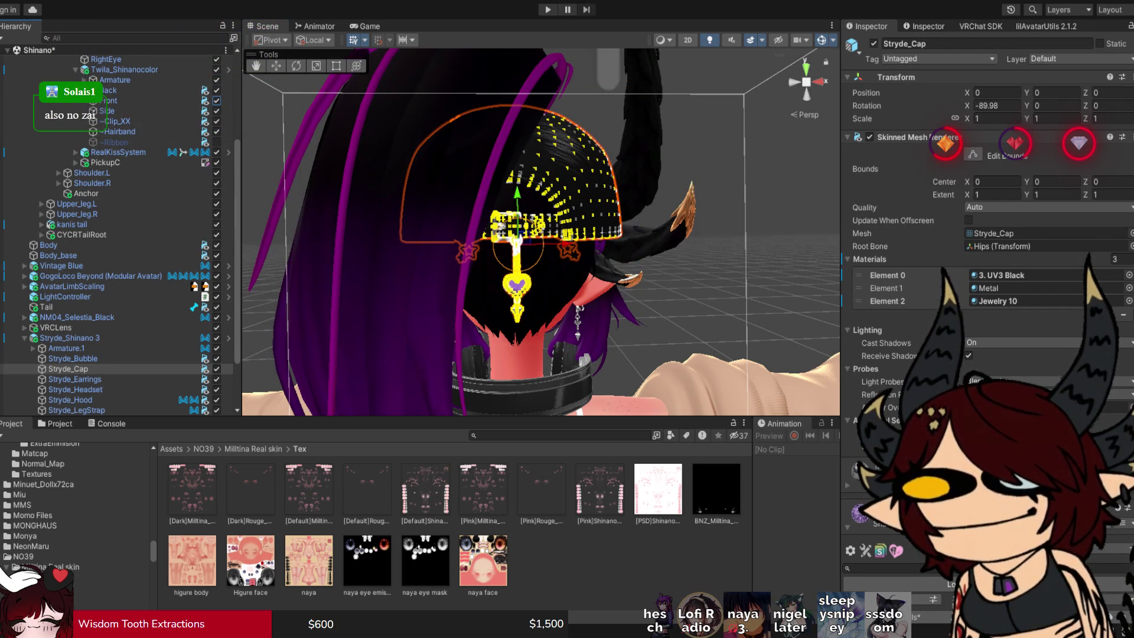
mouse_move(531, 237)
left_mouse_down()
mouse_move(357, 219)
mouse_move(336, 242)
mouse_move(313, 233)
left_mouse_up()
scroll(540, 231, "up", 5)
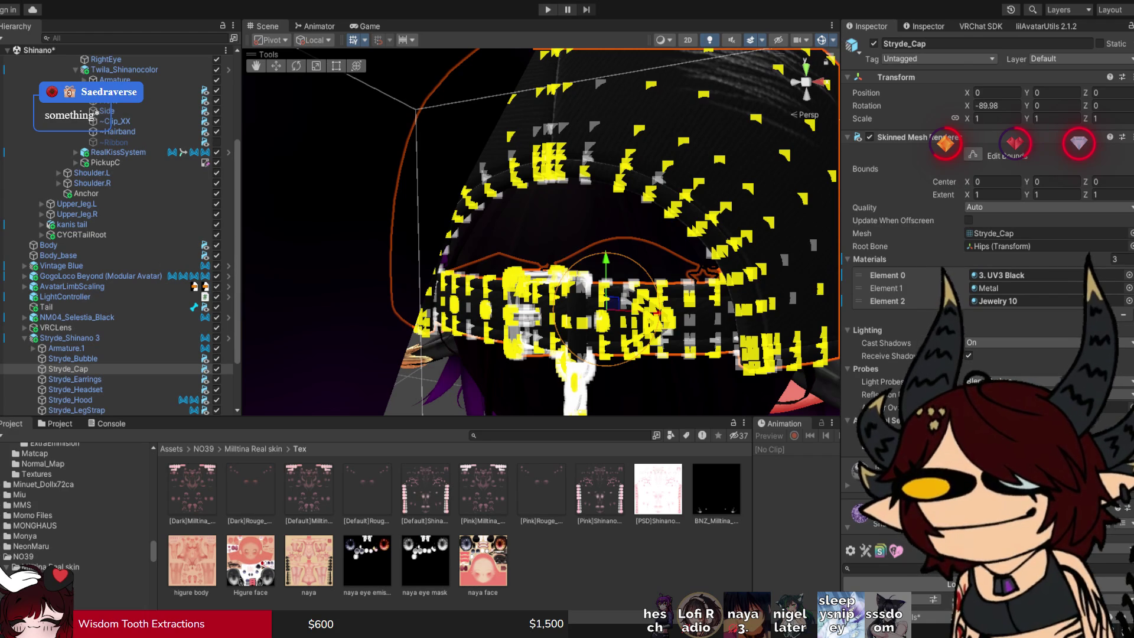
scroll(540, 233, "up", 5)
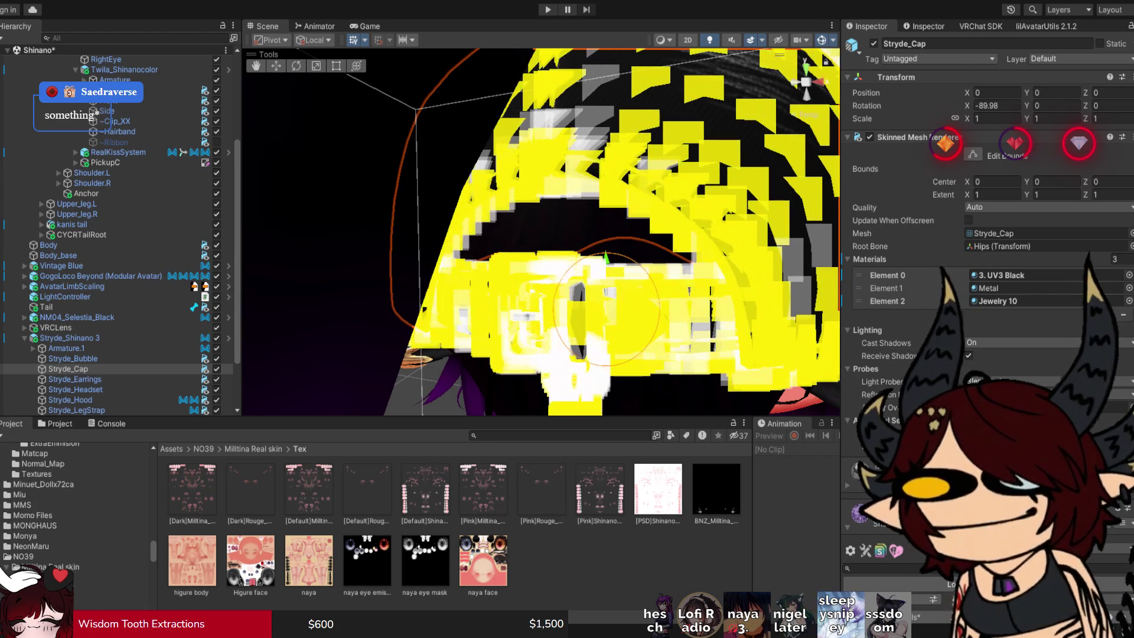
key("f")
scroll(540, 232, "up", 5)
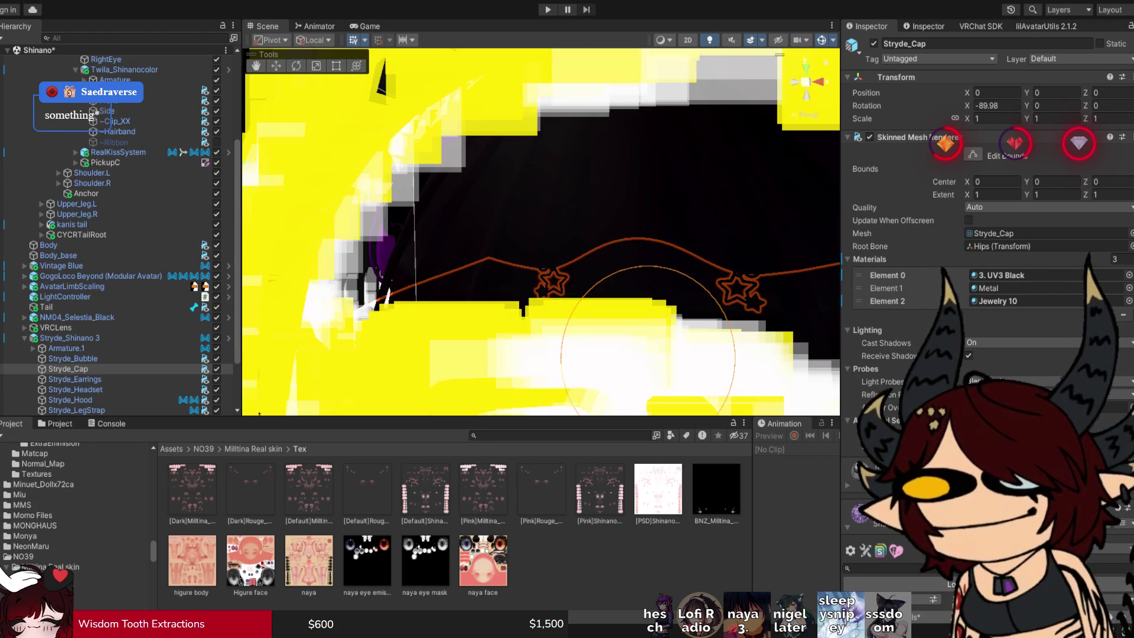
scroll(540, 232, "down", 6)
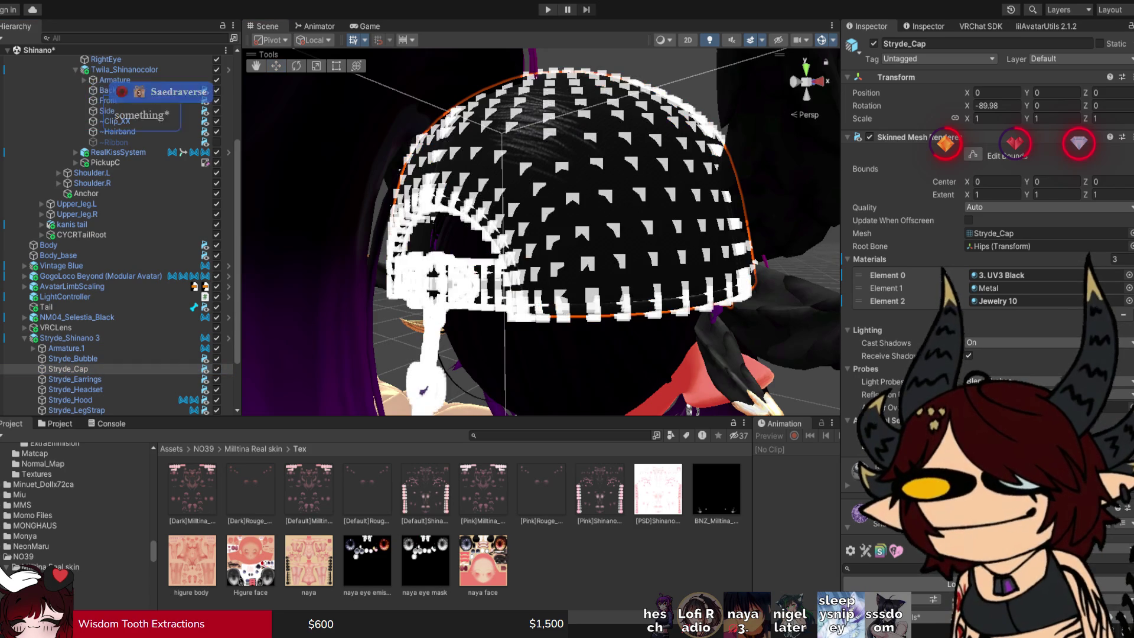
scroll(541, 232, "up", 3)
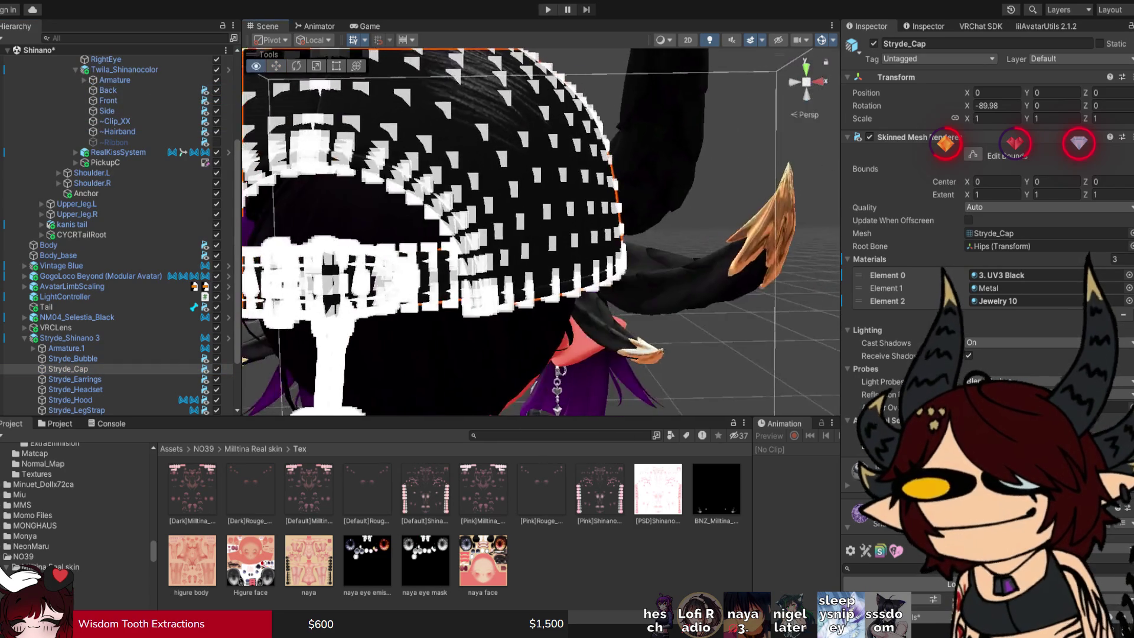
left_click_drag(541, 232, 422, 232)
left_click(217, 90)
mouse_move(344, 118)
left_mouse_down()
mouse_move(649, 377)
mouse_move(633, 380)
left_mouse_up()
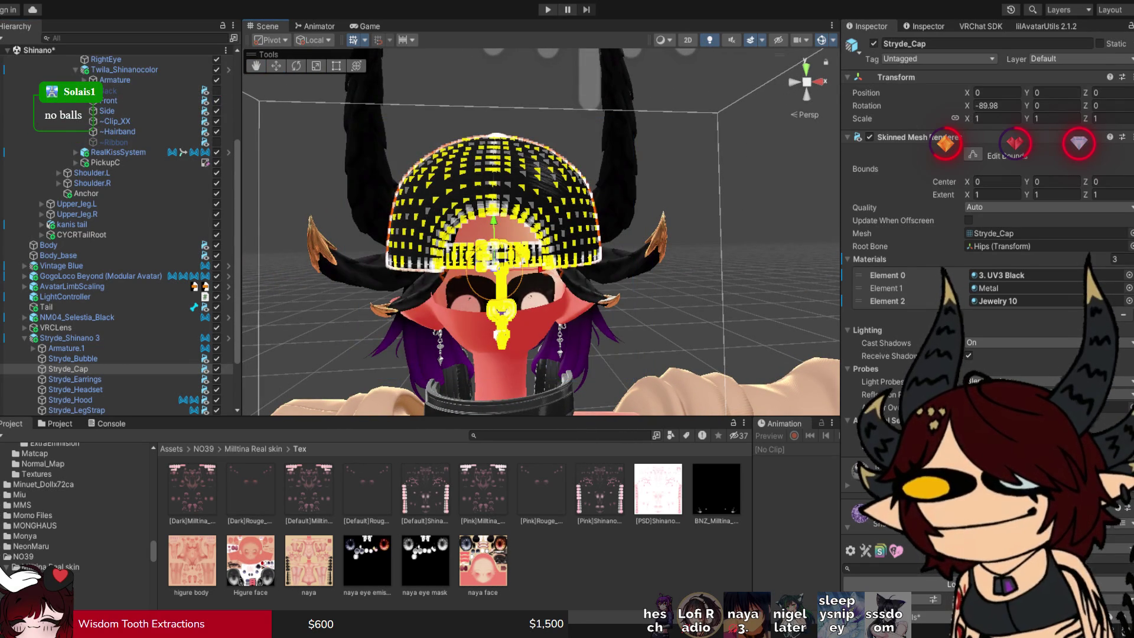
scroll(540, 232, "up", 5)
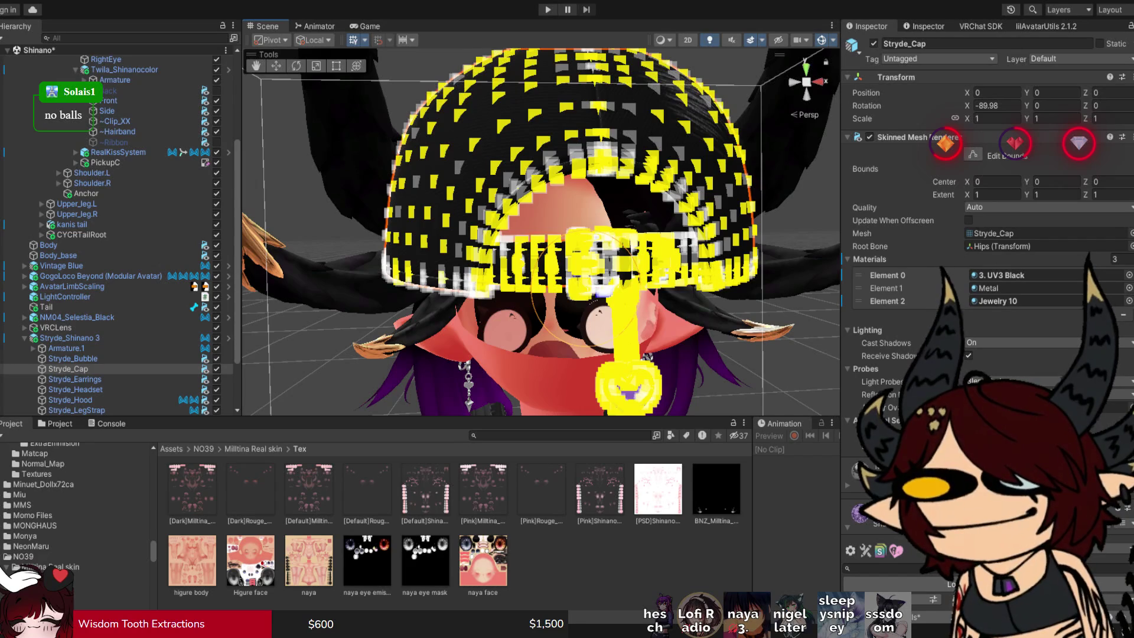
scroll(541, 232, "down", 5)
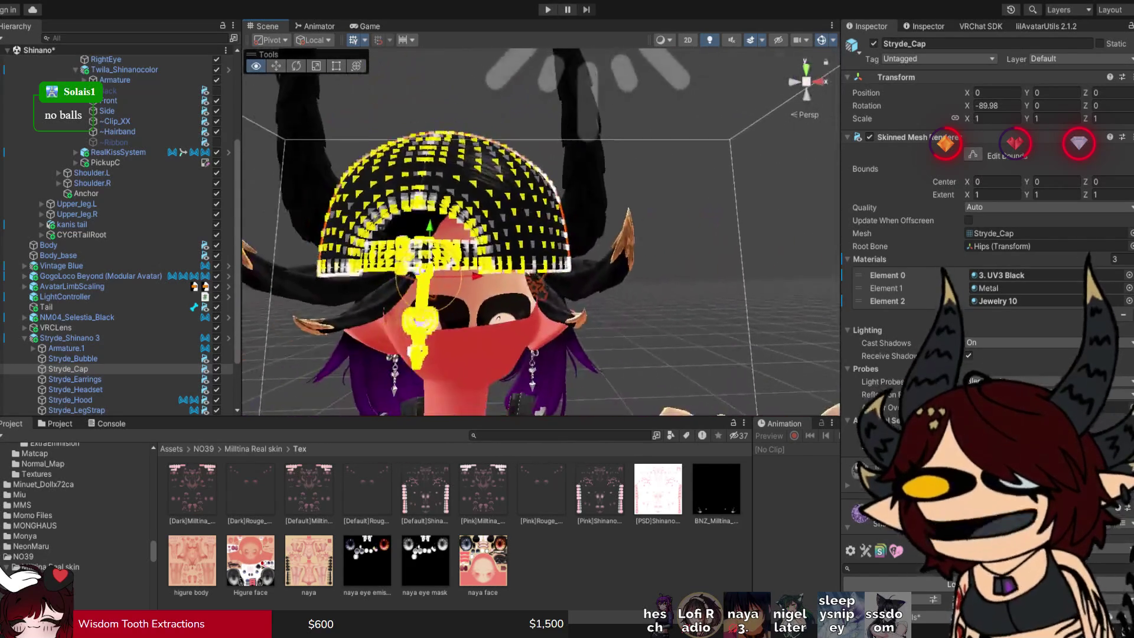
scroll(540, 232, "up", 3)
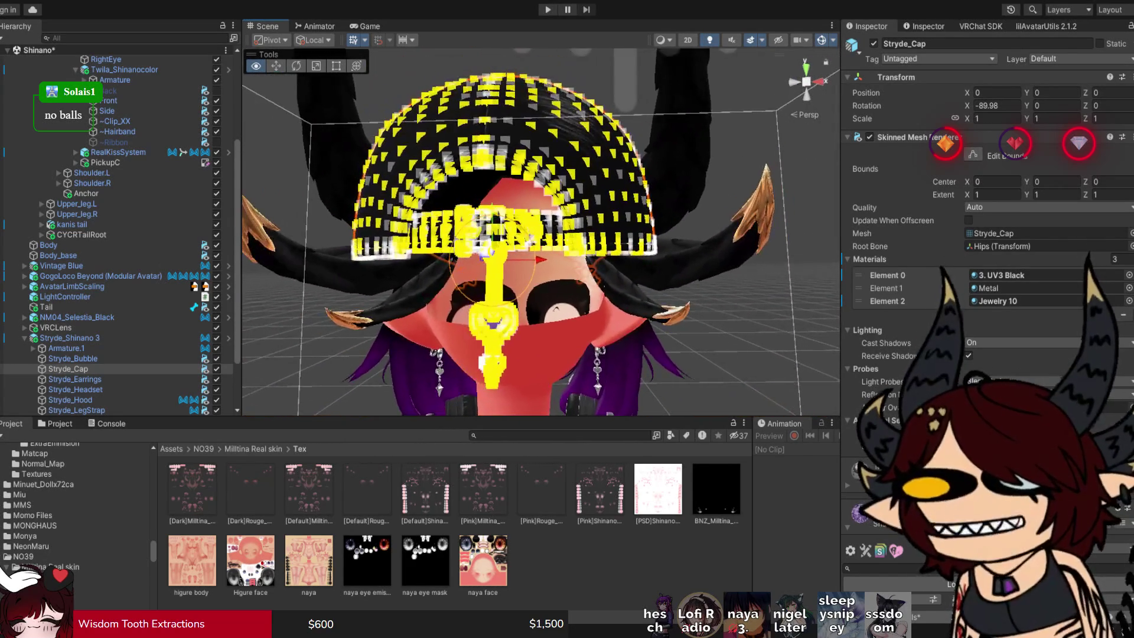
left_click_drag(540, 232, 540, 220)
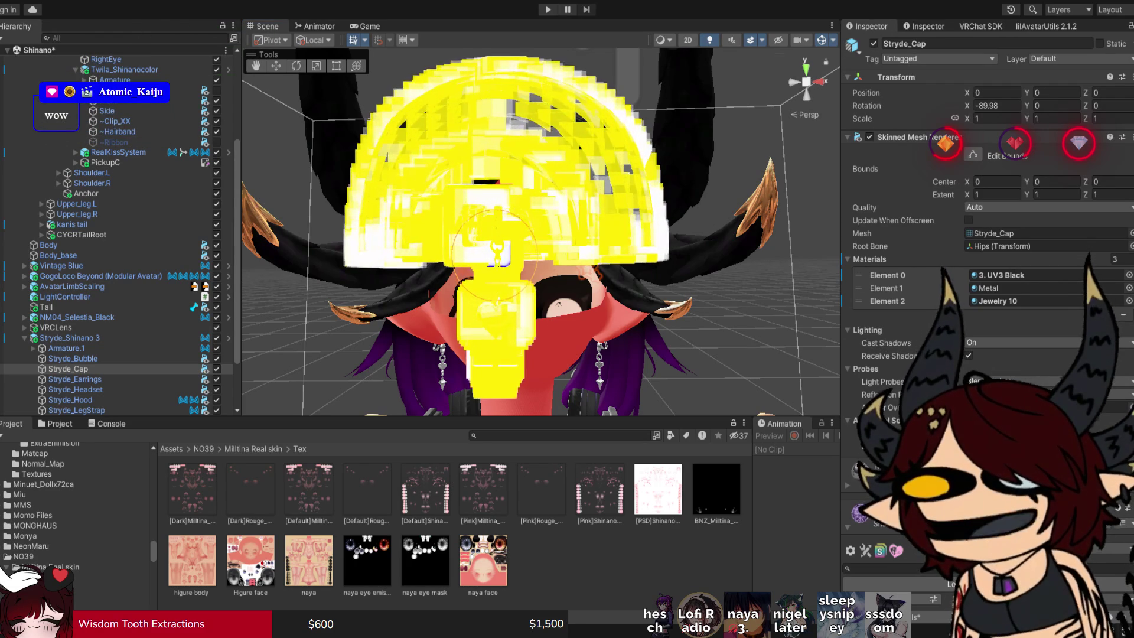
scroll(490, 236, "down", 2)
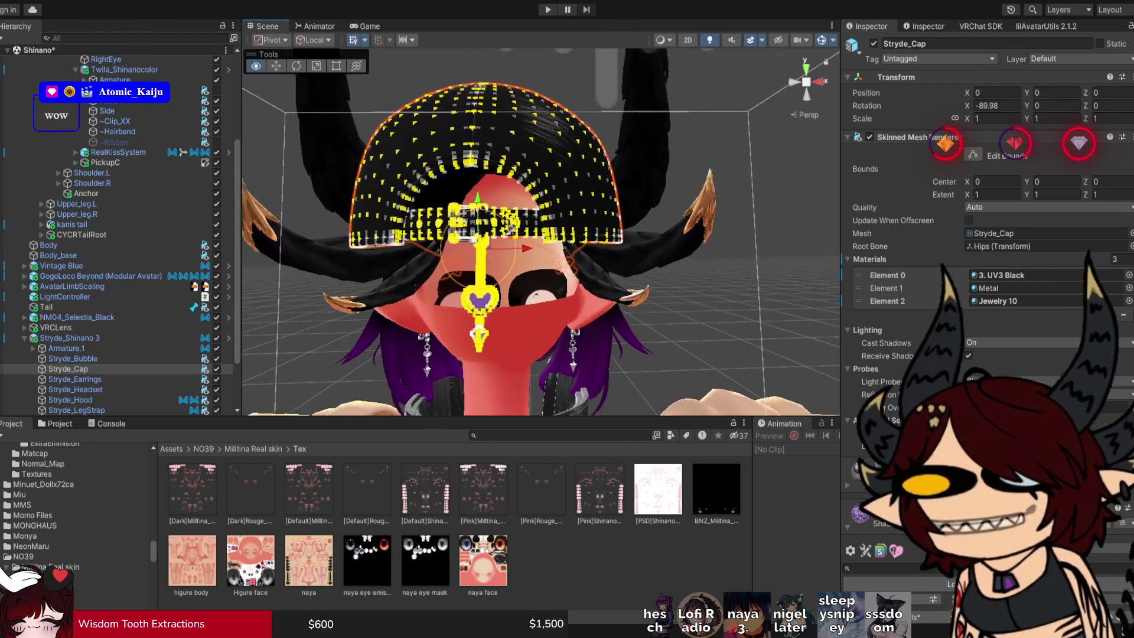
mouse_move(317, 81)
left_mouse_down()
mouse_move(650, 356)
mouse_move(635, 378)
left_mouse_up()
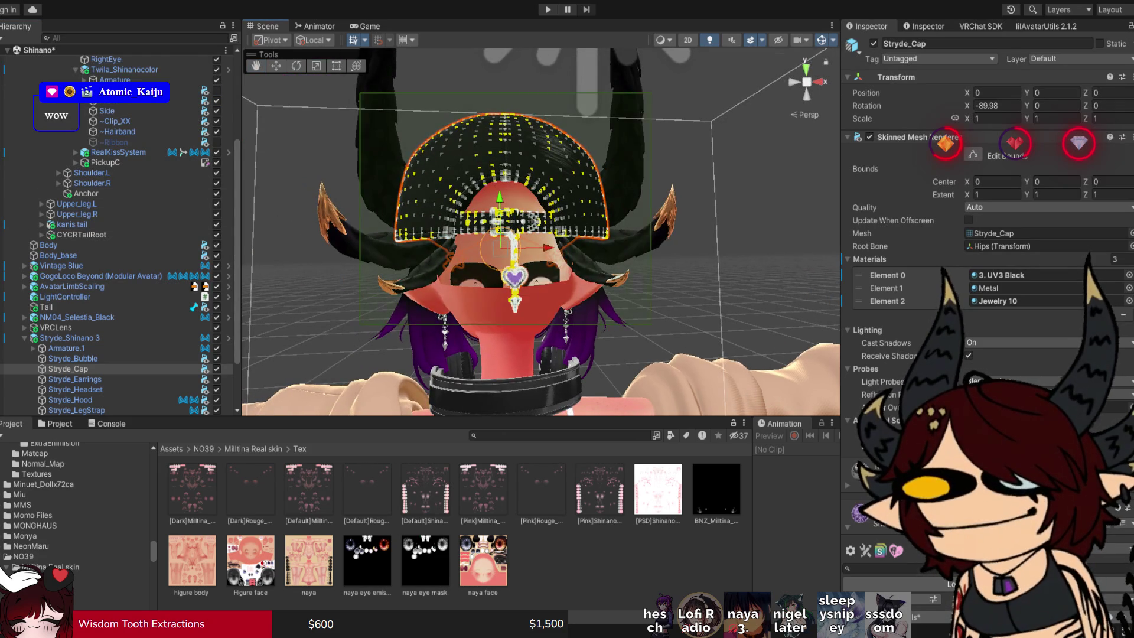
scroll(540, 230, "up", 5)
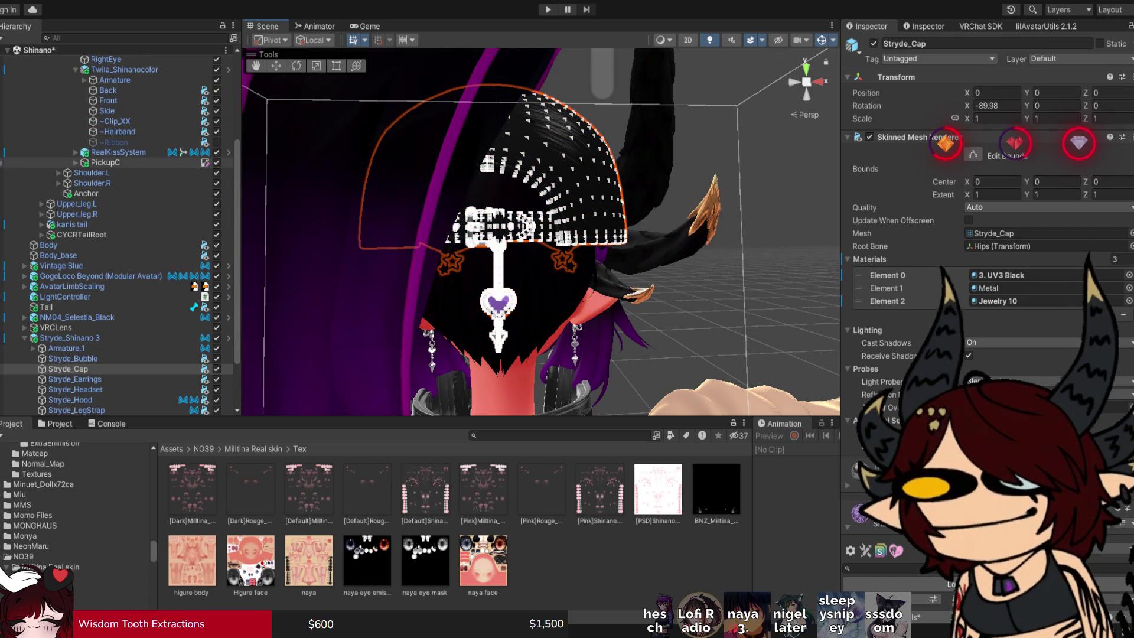
left_click(216, 90)
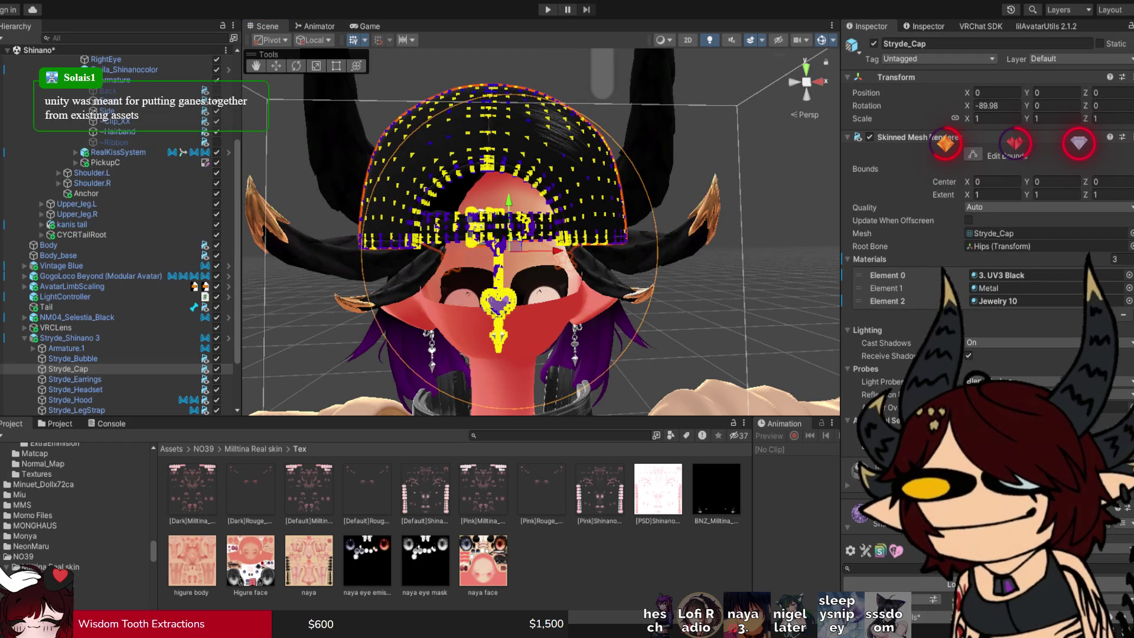
View the head from the side, switch to the Move tool and re-enable the Back hair piece.
left_click_drag(531, 236, 414, 239)
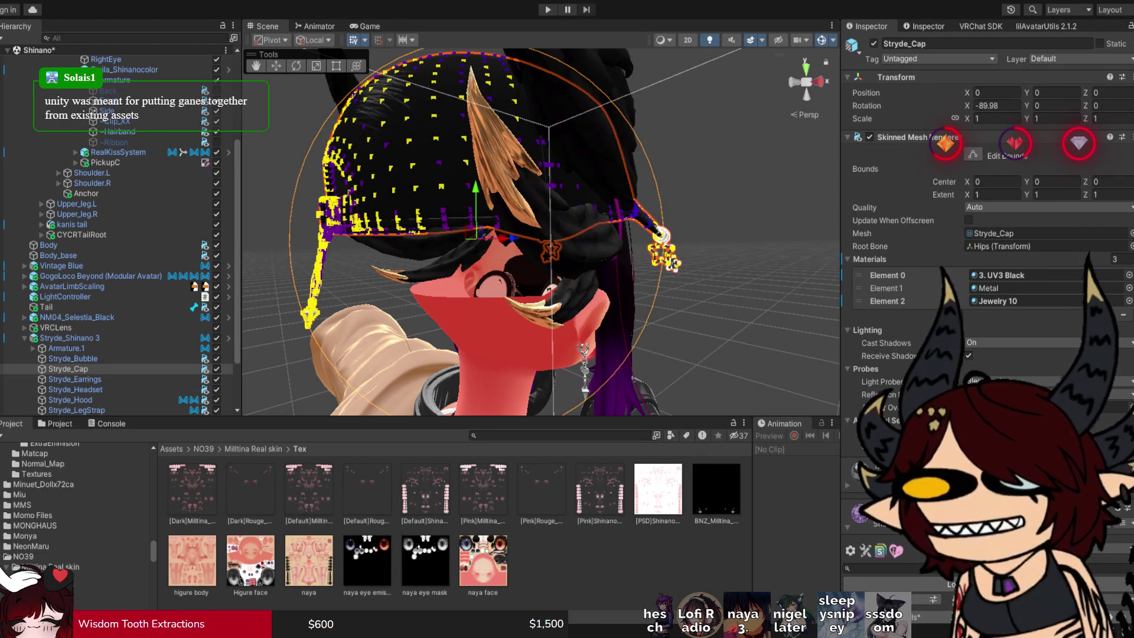
key("w")
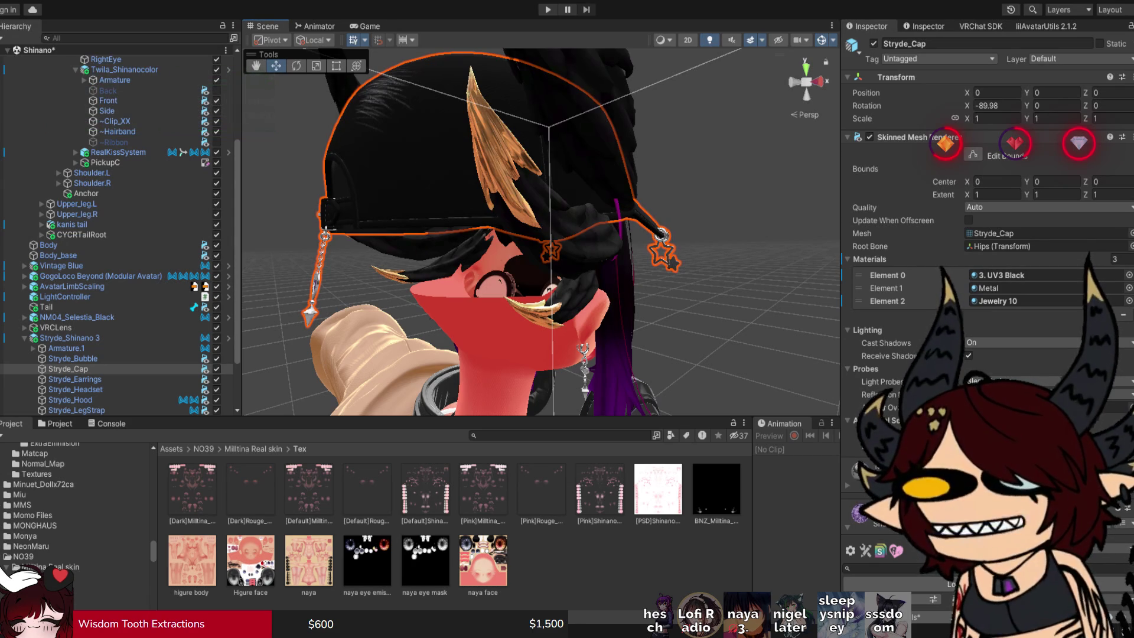
left_click(216, 89)
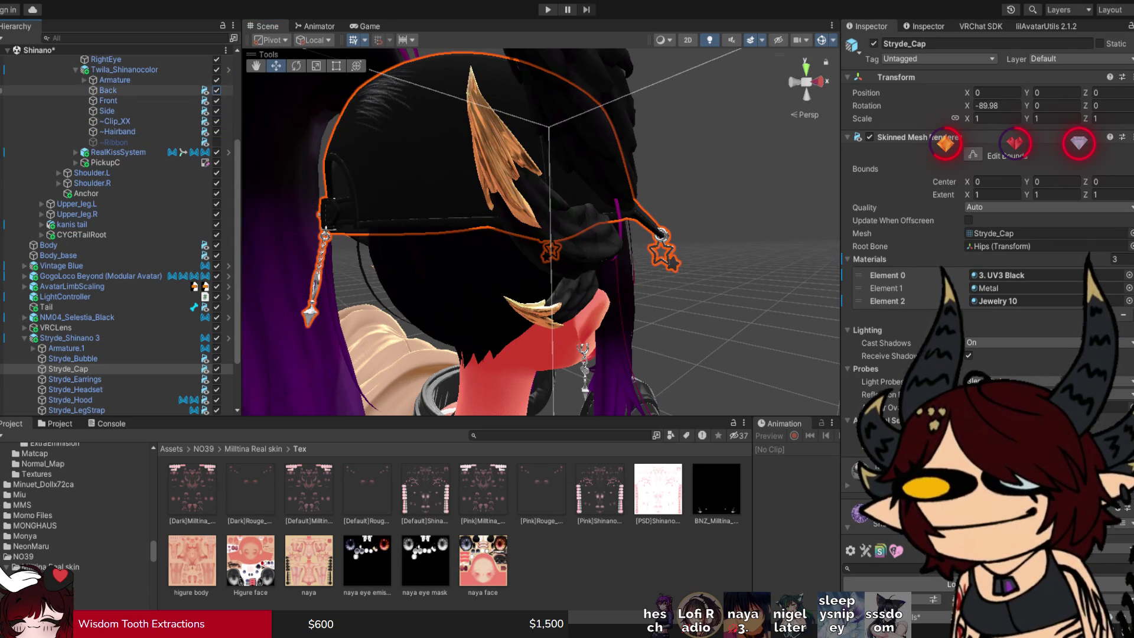
Select Stryde_Cap and open its 3. UV3 Black material from the UV3 Cap folder.
mouse_move(697, 118)
left_mouse_down()
mouse_move(714, 89)
mouse_move(683, 101)
mouse_move(713, 56)
left_mouse_up()
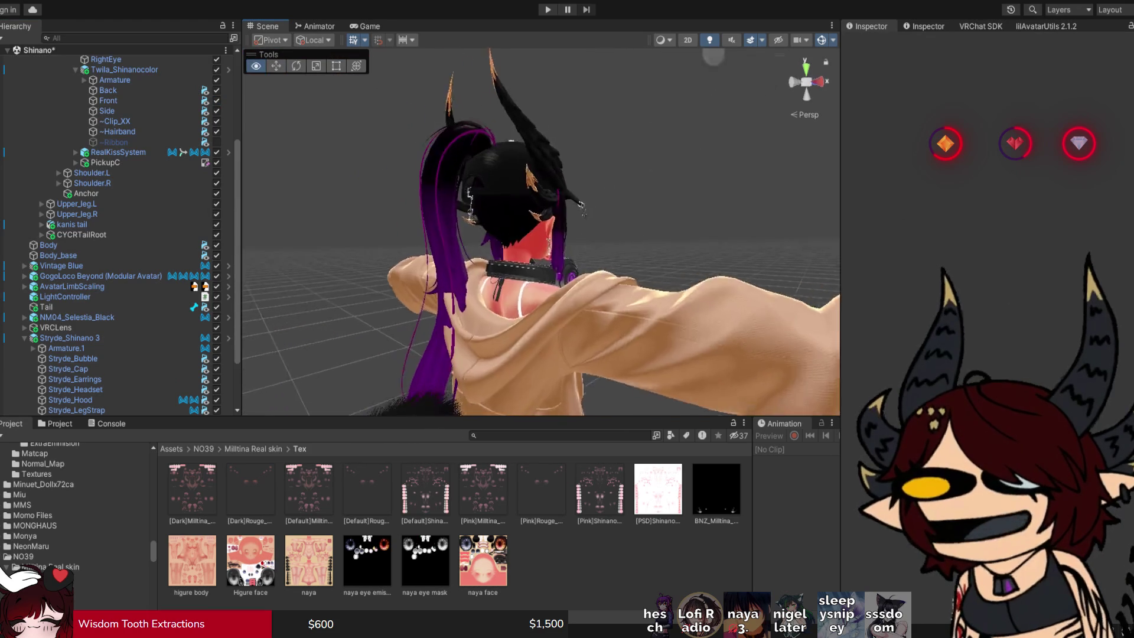
scroll(541, 232, "up", 8)
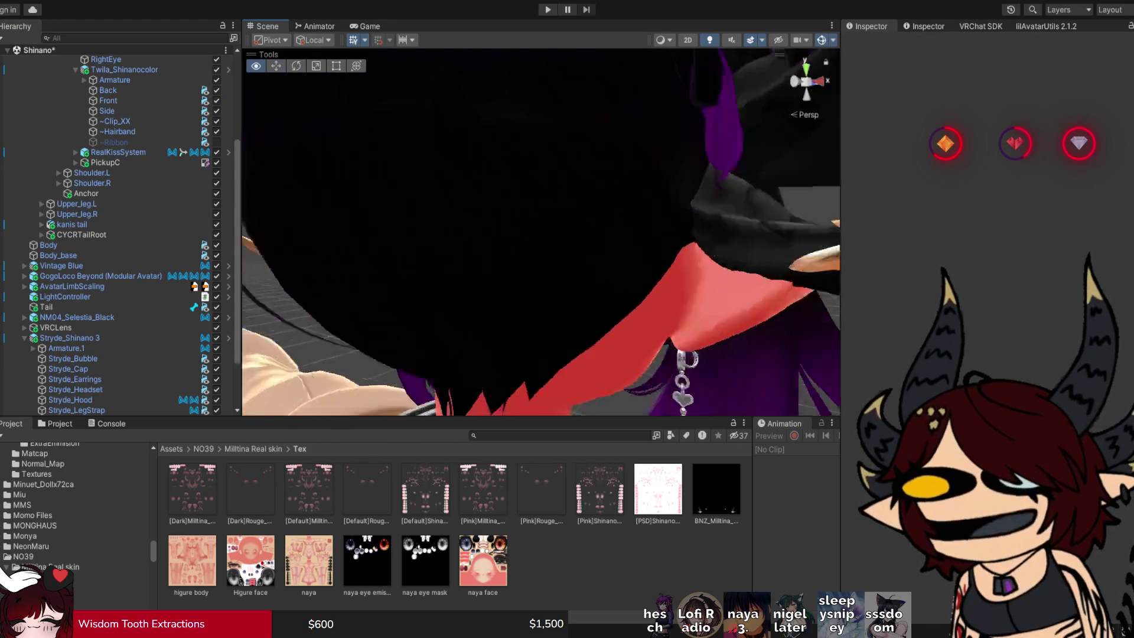
mouse_move(540, 232)
left_mouse_down()
mouse_move(473, 206)
mouse_move(449, 218)
mouse_move(513, 224)
mouse_move(537, 213)
mouse_move(531, 177)
left_mouse_up()
scroll(540, 232, "down", 6)
left_click(531, 177)
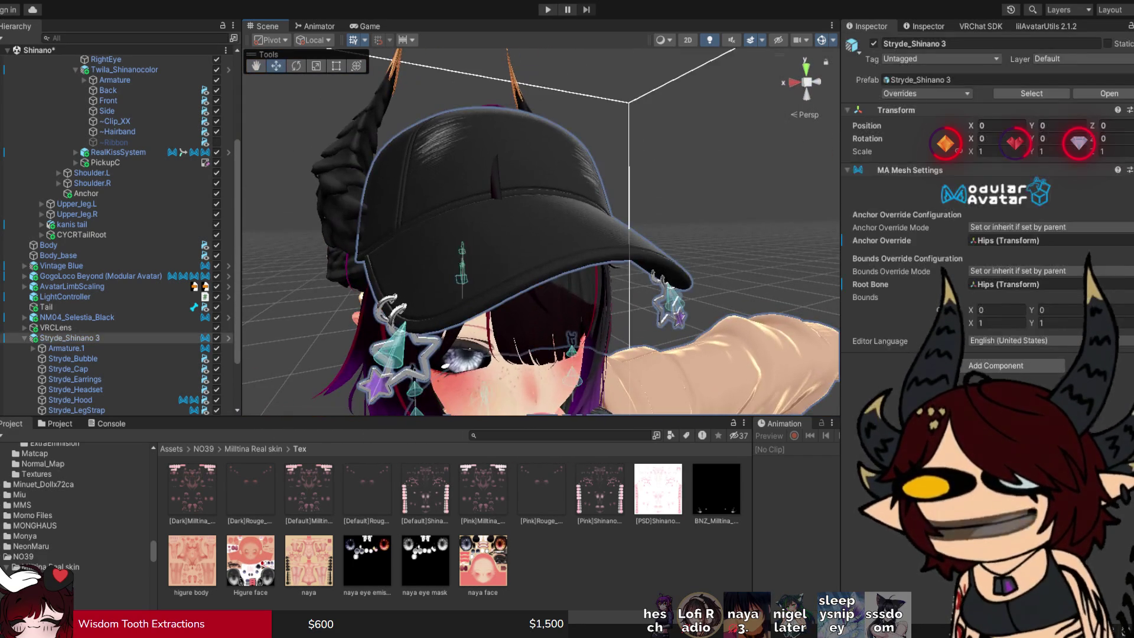
left_click(531, 177)
left_click(1027, 275)
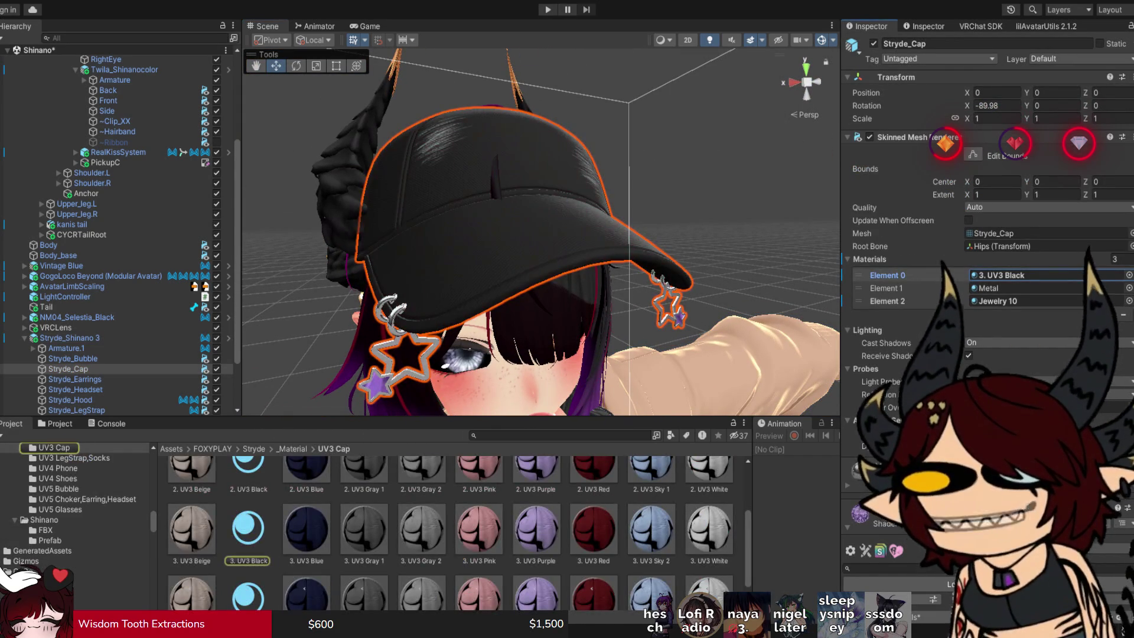
left_click(249, 531)
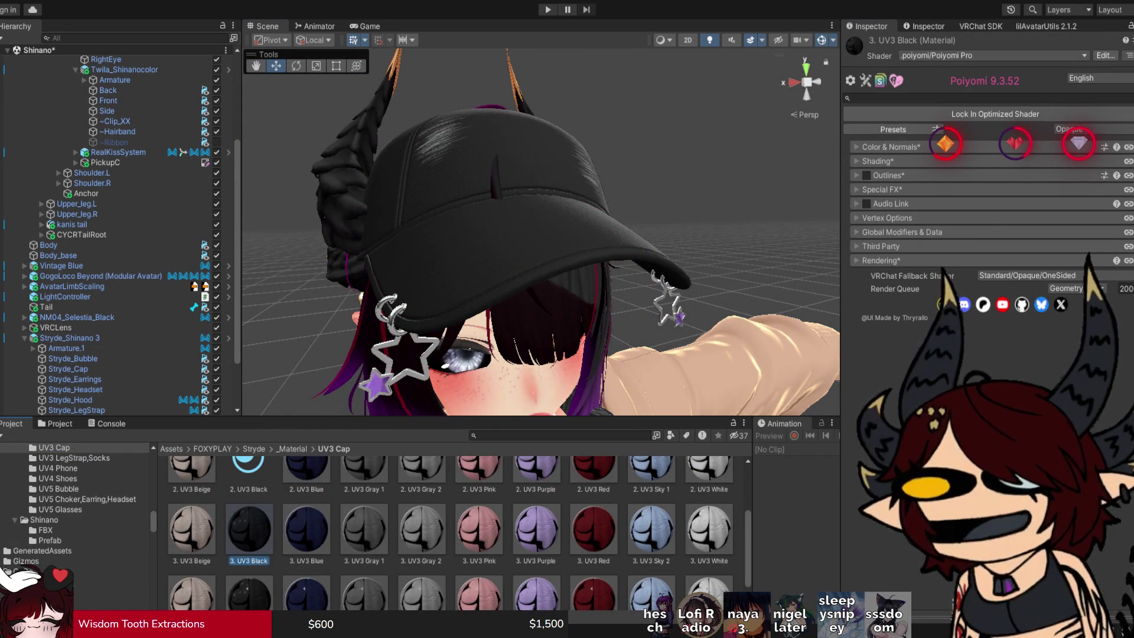
Switch the cap material's Lighting Type to ShadeMap with BaseColor_Step 0.583 and softer Base/Shade_Feather.
left_click(877, 160)
left_click(897, 193)
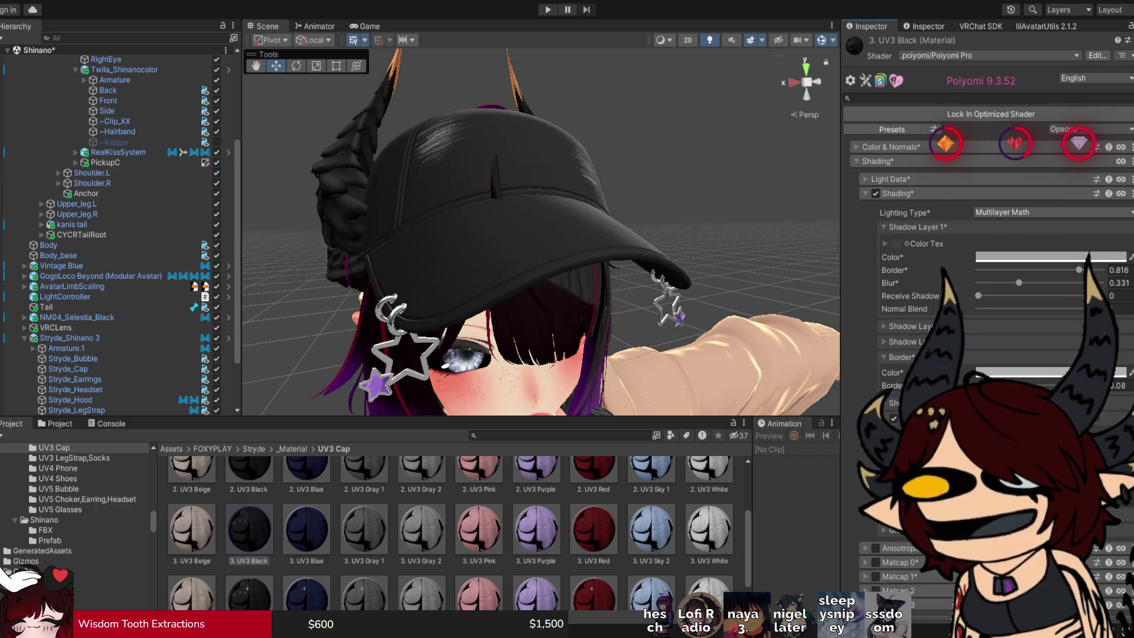
left_click(1051, 212)
left_click_drag(532, 236, 466, 242)
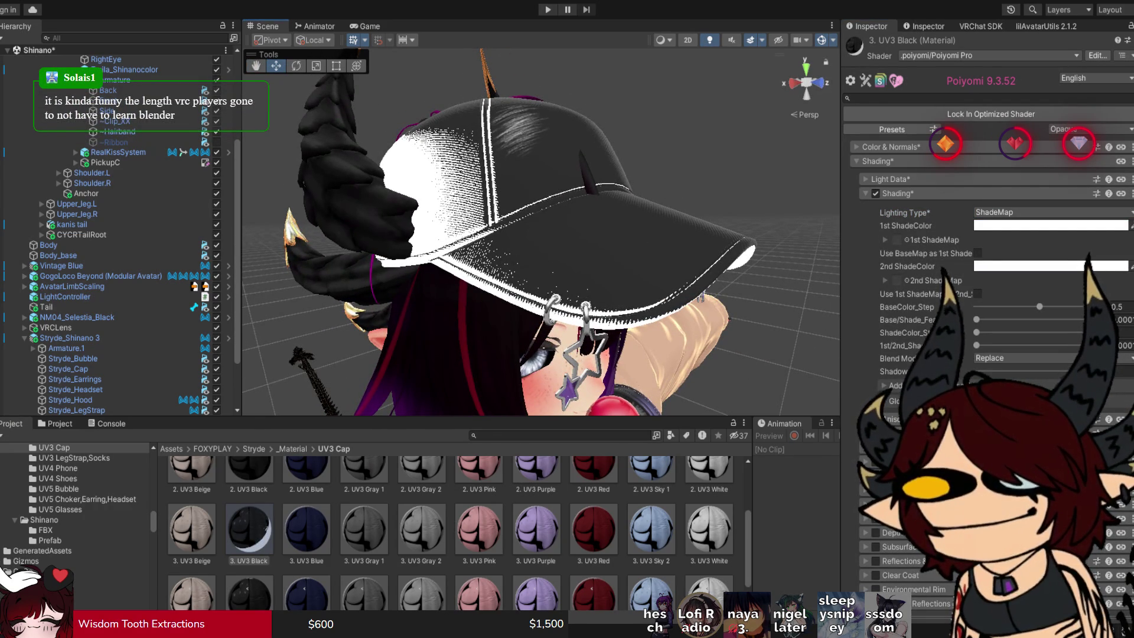
left_click_drag(1039, 306, 1049, 307)
mouse_move(976, 319)
left_mouse_down()
mouse_move(1048, 319)
mouse_move(1030, 319)
left_mouse_up()
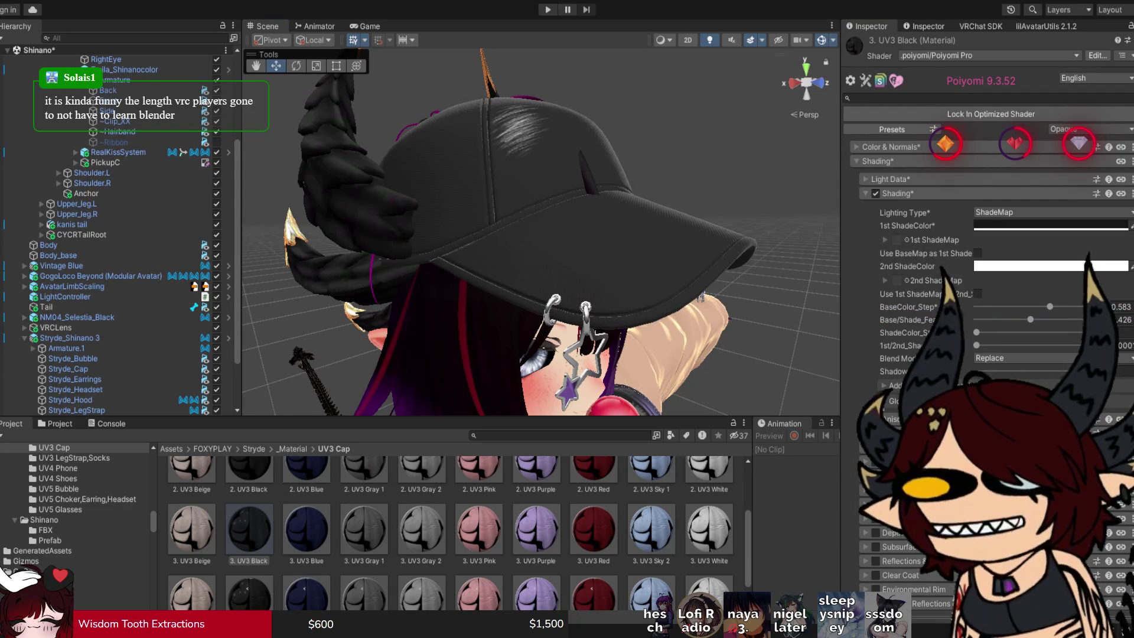
Set a black first shade colour, raise ShadeColor_Step, make the 2nd ShadeColor purple, and inspect around the head.
left_click(1049, 225)
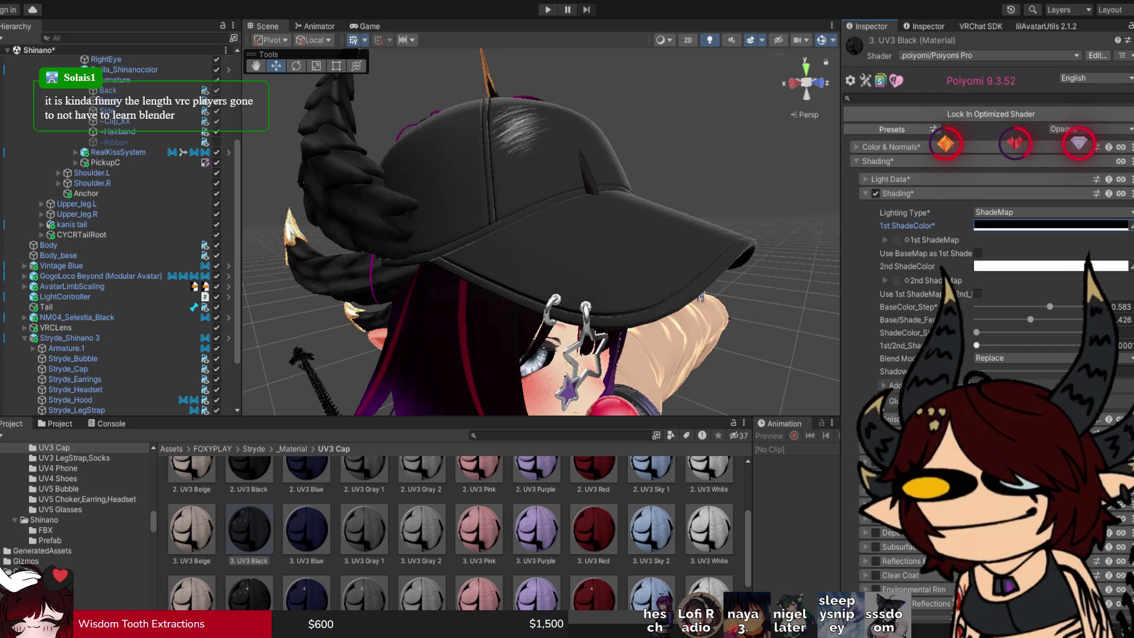
mouse_move(976, 331)
left_mouse_down()
mouse_move(994, 332)
mouse_move(995, 345)
mouse_move(976, 345)
mouse_move(1005, 345)
left_mouse_up()
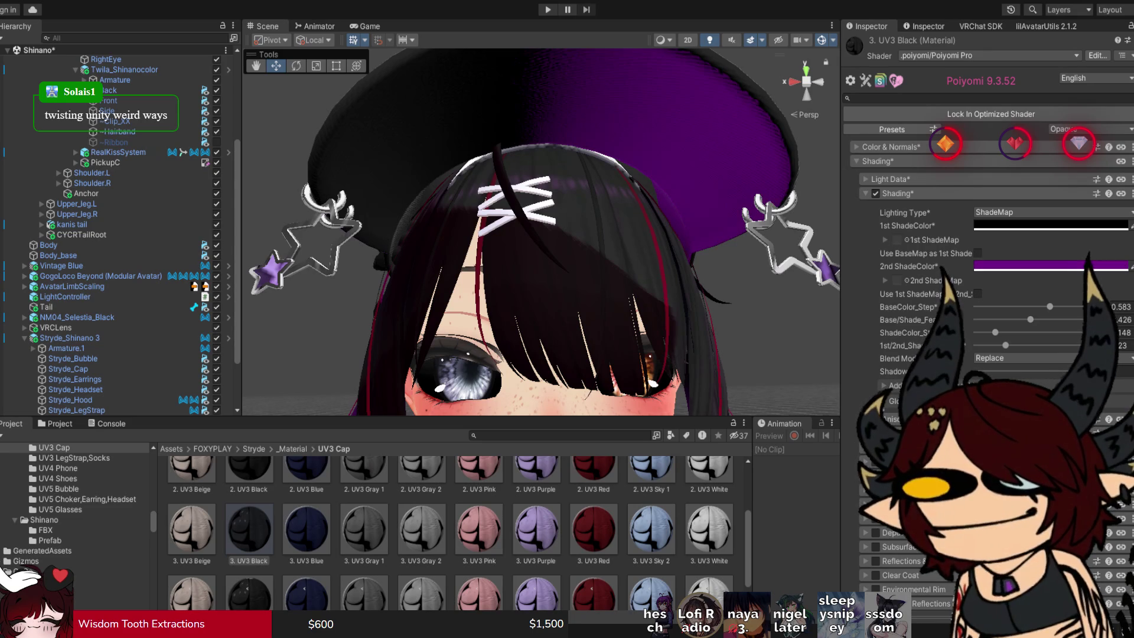
scroll(540, 236, "down", 3)
left_click_drag(414, 236, 767, 236)
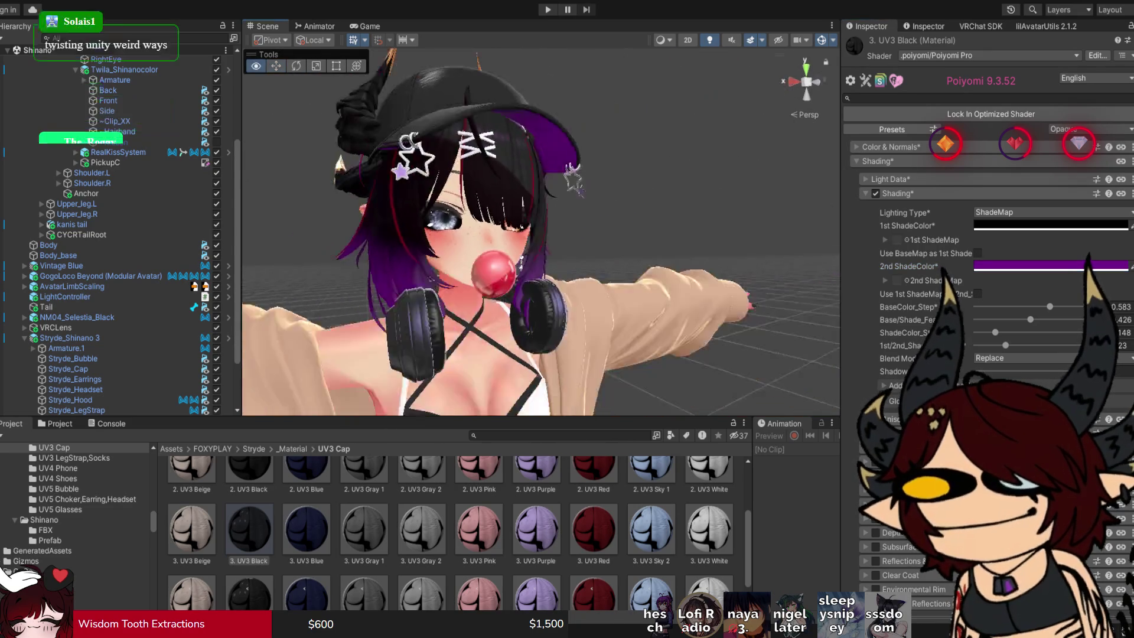
left_click_drag(540, 237, 614, 236)
scroll(540, 236, "up", 3)
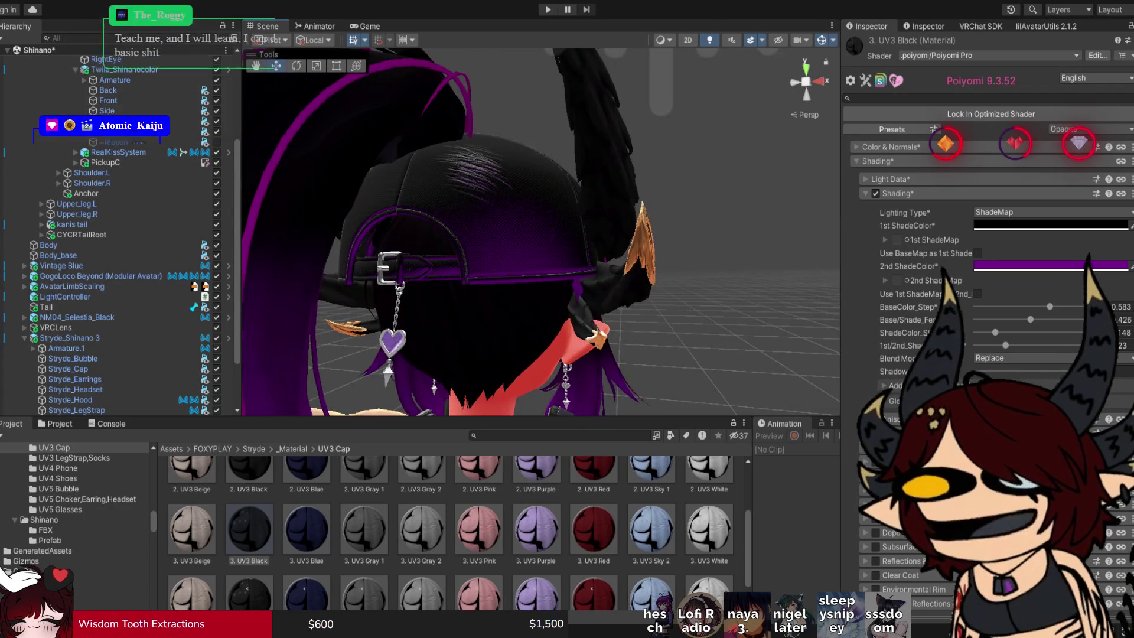
scroll(540, 236, "down", 3)
scroll(118, 237, "up", 5)
Select and frame the Directional Light, nudge it with the Move tool, then deselect it.
left_click(59, 60)
key("f")
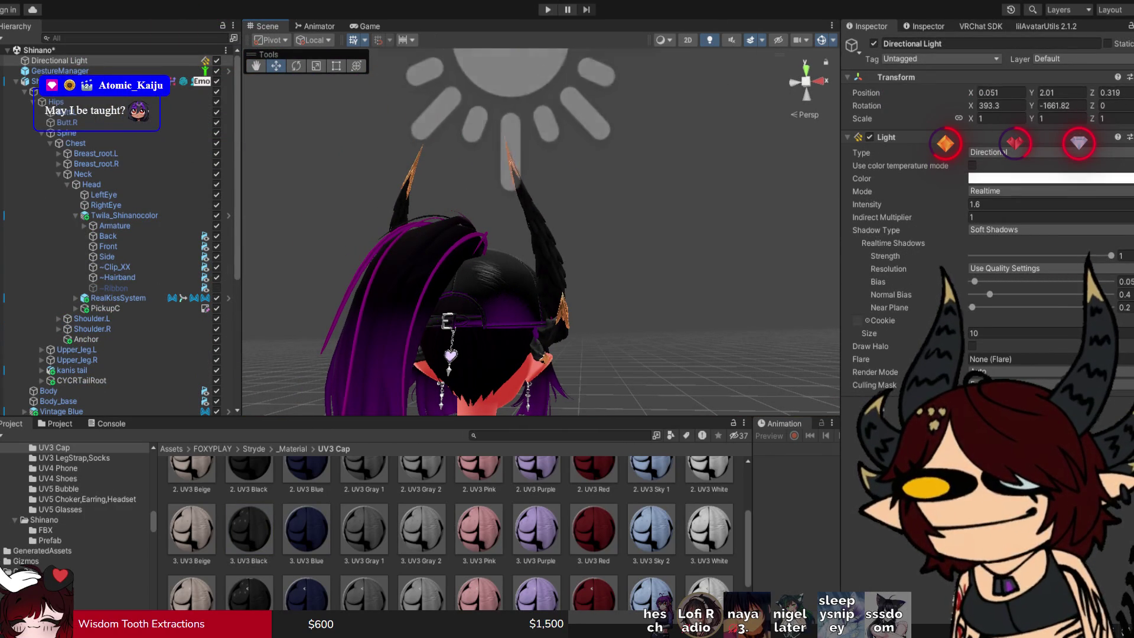
key("e")
key("w")
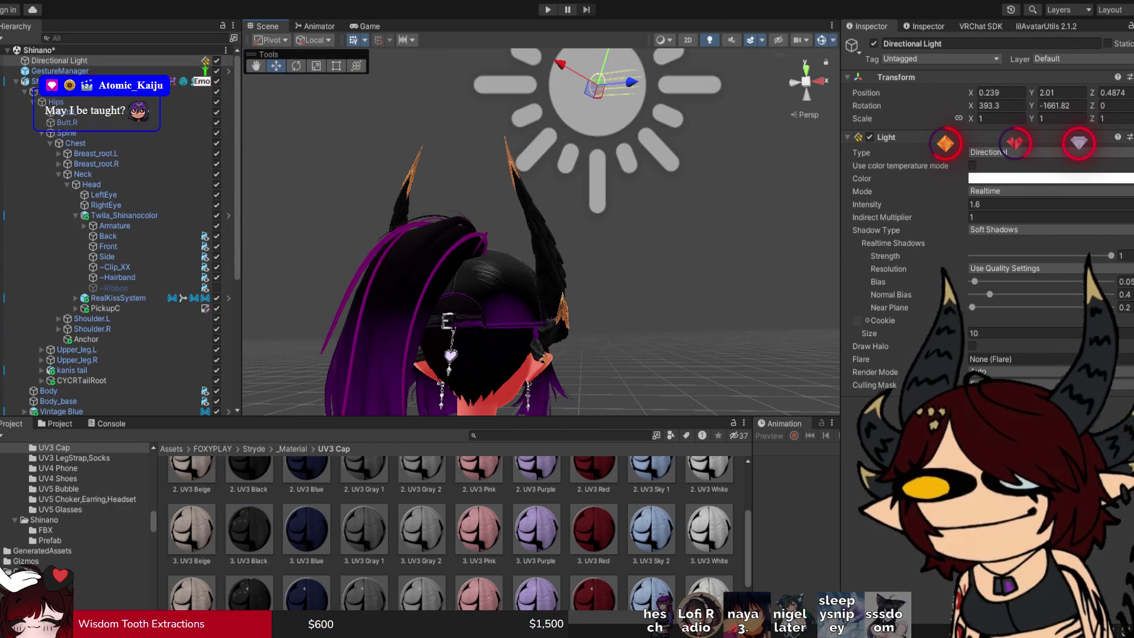
key("shift+d")
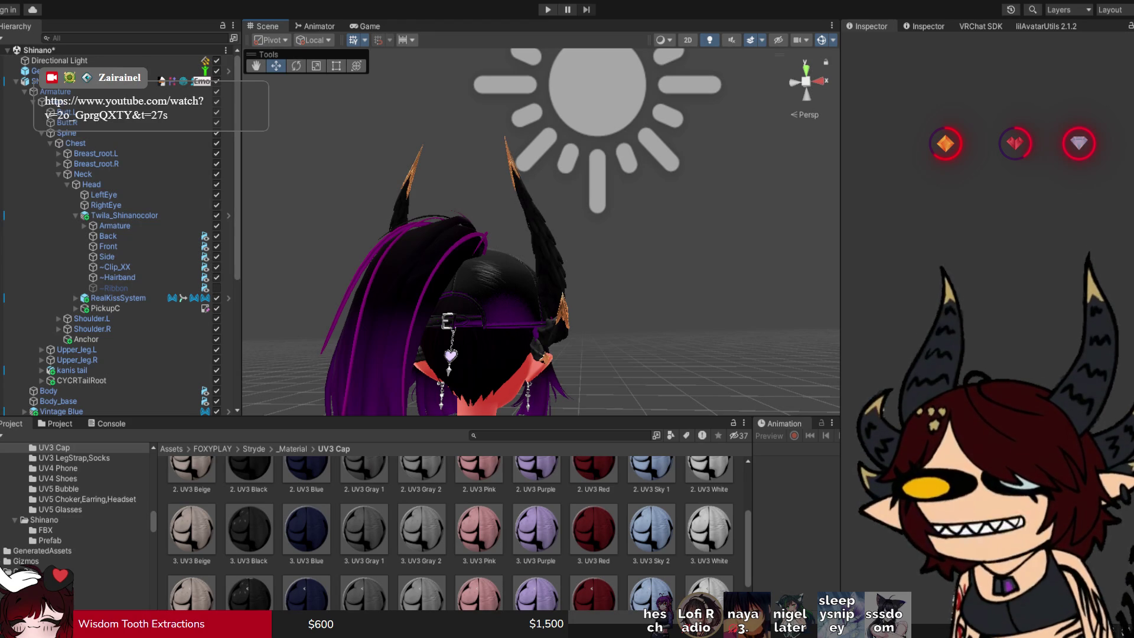
Orbit to a side view, briefly select the cap to inspect it, then clear the selection.
left_click_drag(532, 237, 449, 236)
scroll(472, 236, "up", 5)
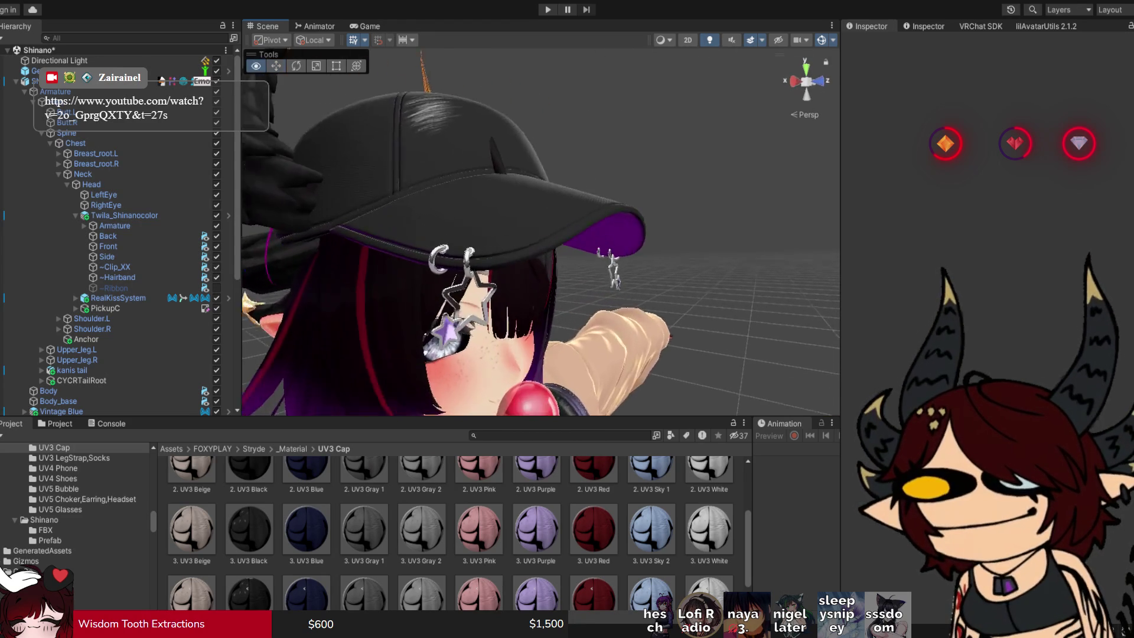
left_click(443, 207)
scroll(540, 230, "down", 5)
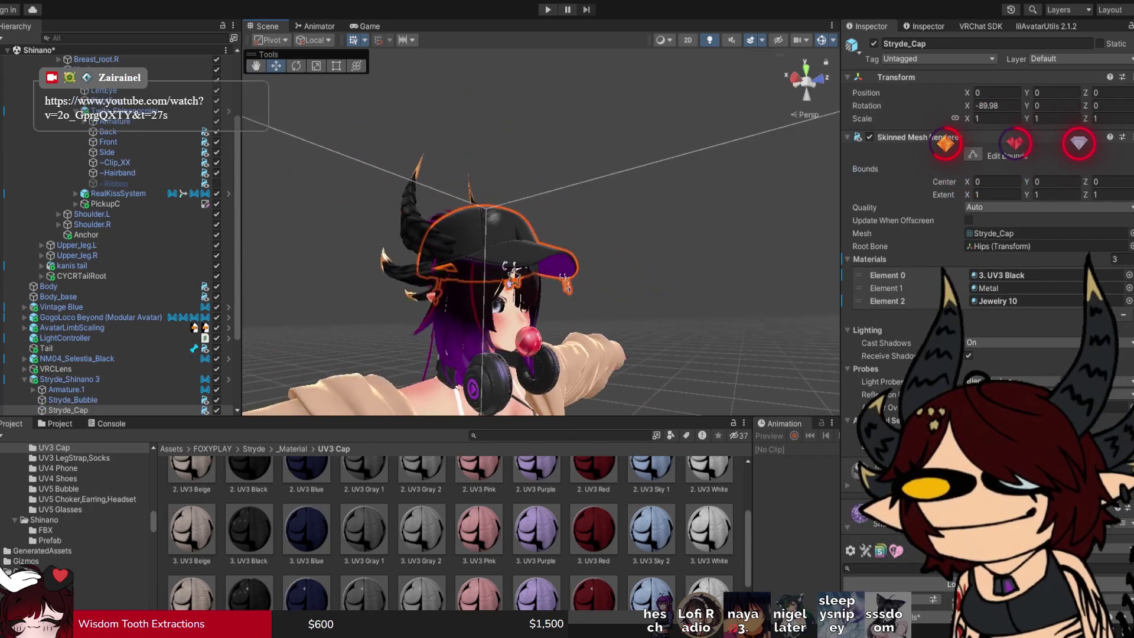
left_click(709, 177)
scroll(540, 230, "up", 8)
scroll(540, 230, "down", 4)
Select the Front bangs mesh of Twila_Shinanocolor and open its #Dream material's Shading section.
left_click(520, 178)
left_click(532, 254)
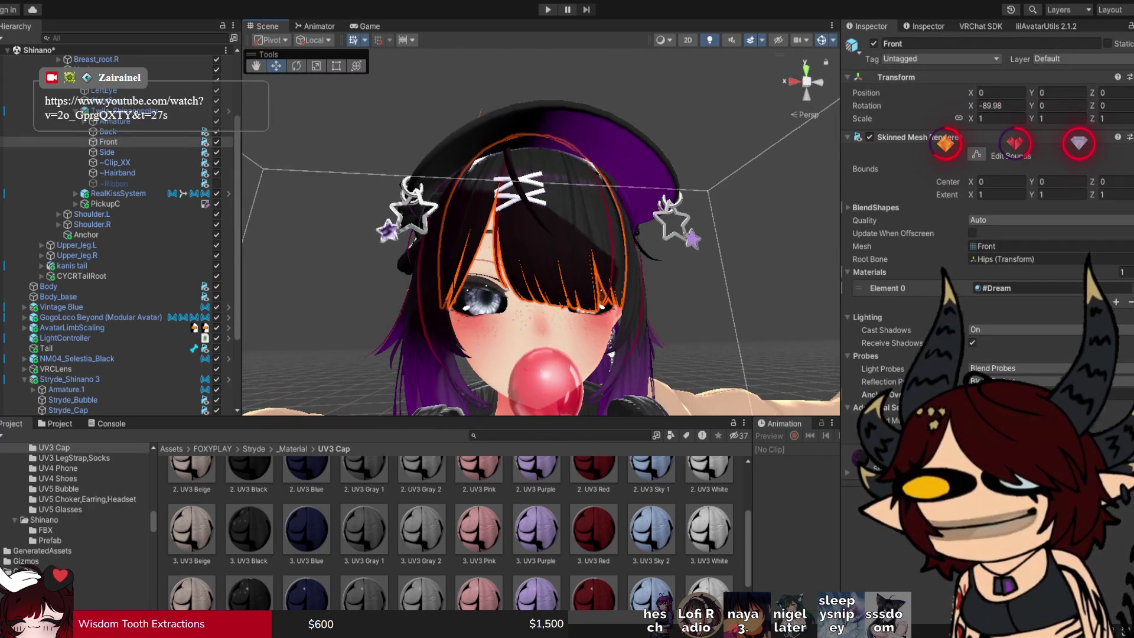
left_click(1028, 288)
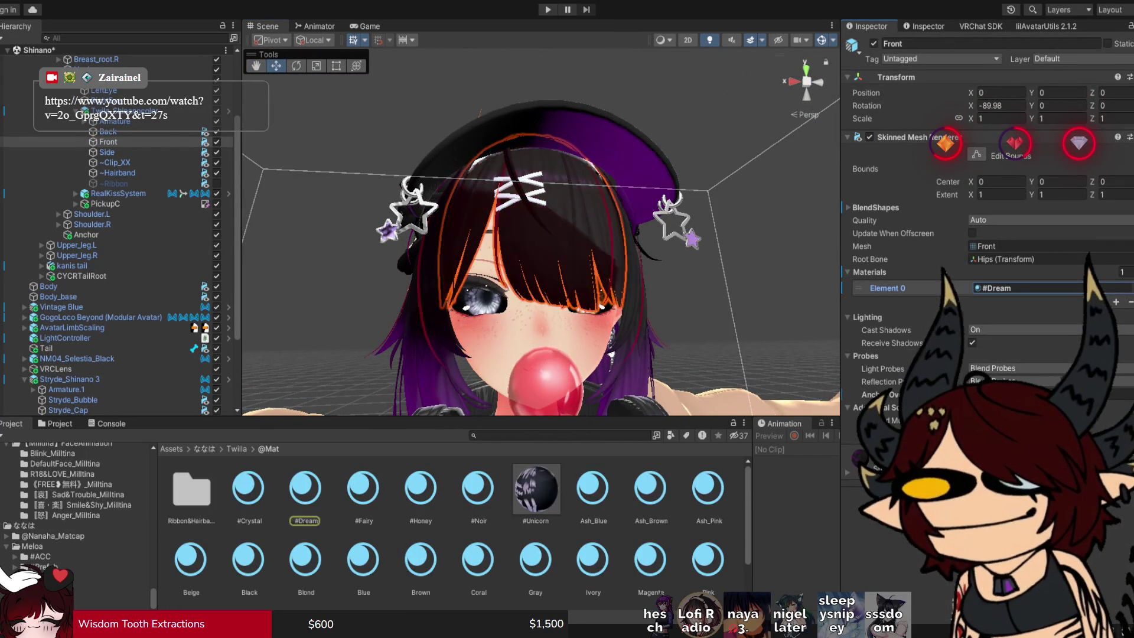
left_click(306, 490)
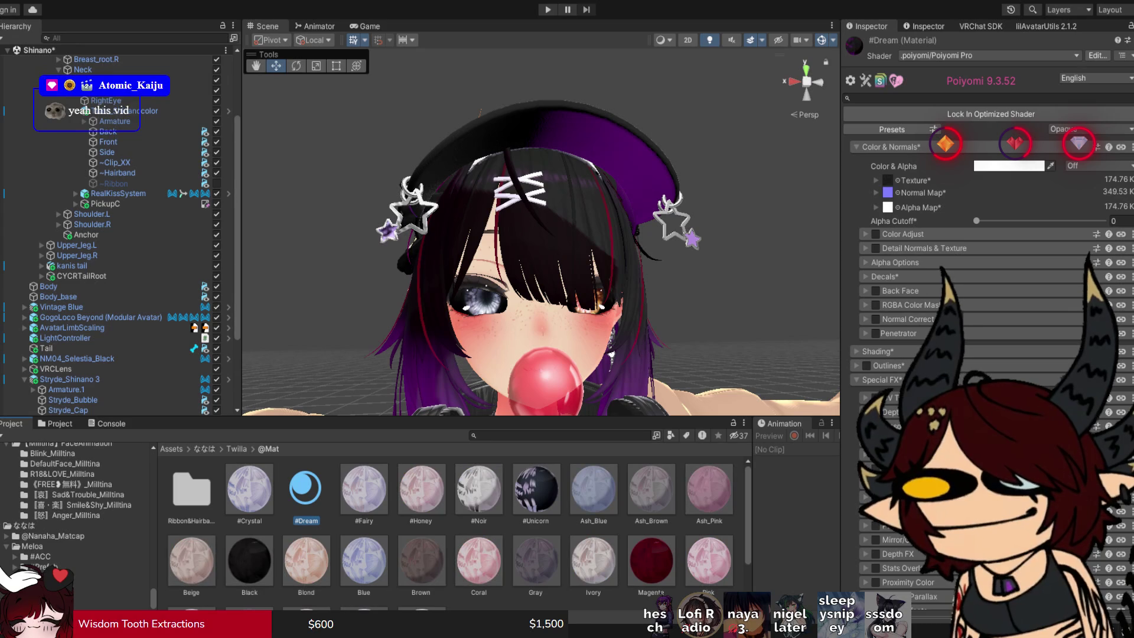
left_click(876, 351)
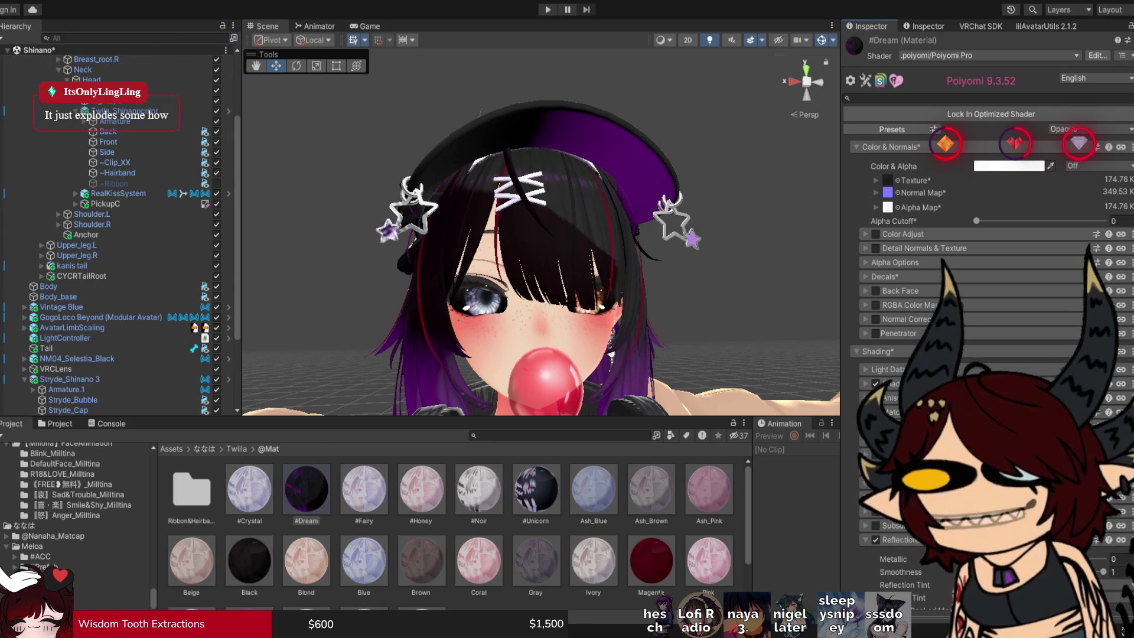
Change the #Dream material's Lighting Type from Multilayer Math to ShadeMap.
scroll(986, 236, "down", 3)
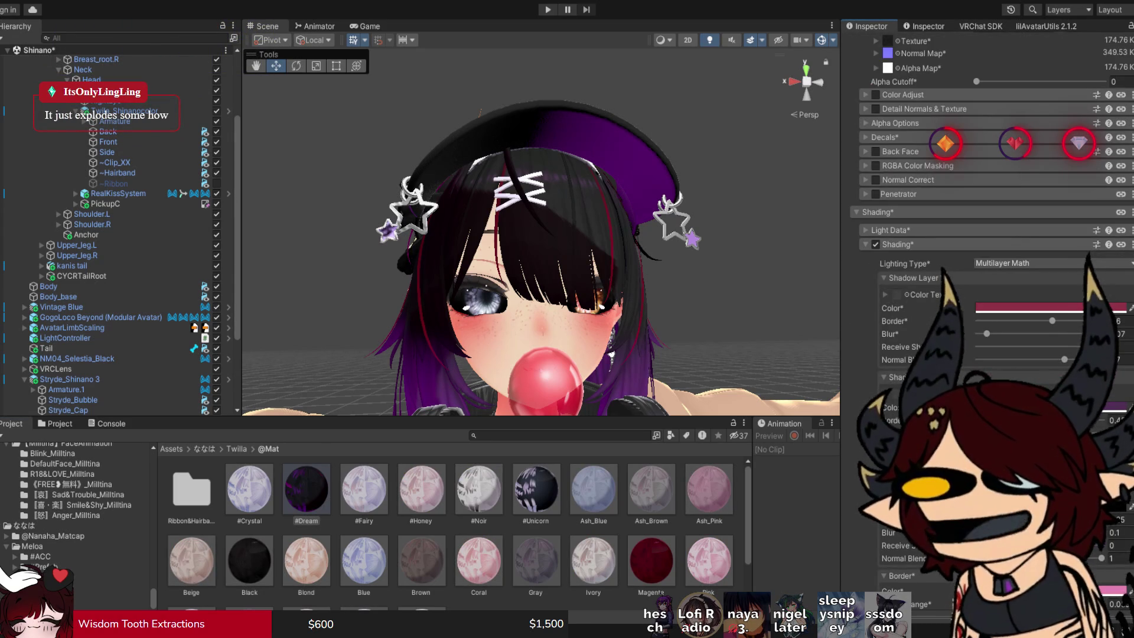
left_click_drag(531, 236, 485, 248)
scroll(541, 232, "up", 3)
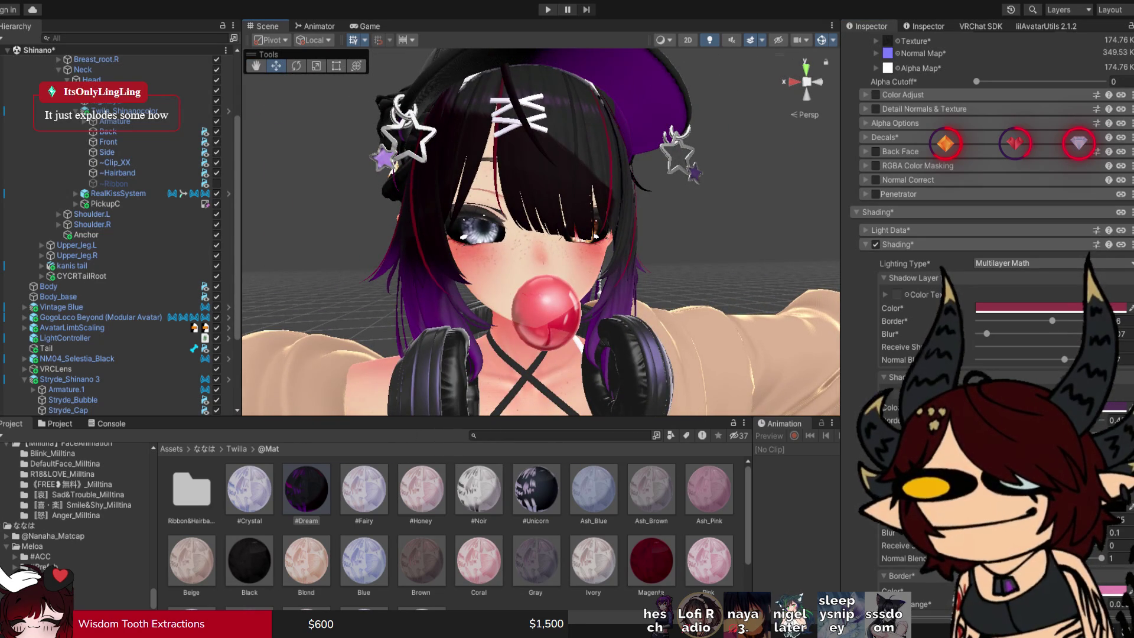
scroll(986, 236, "up", 2)
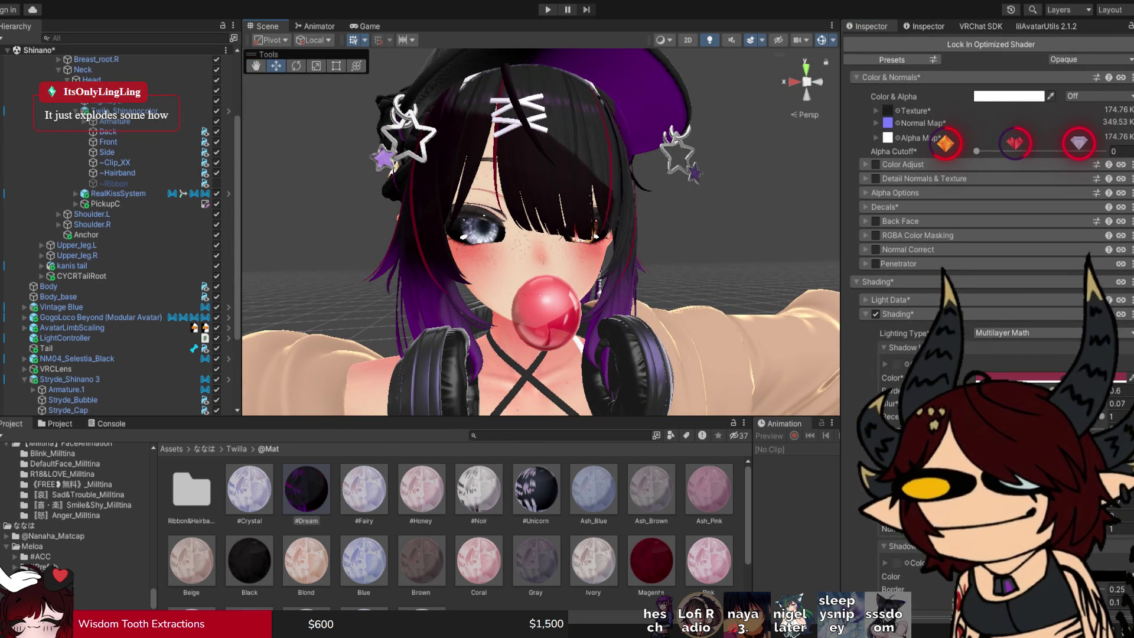
key("ctrl+z")
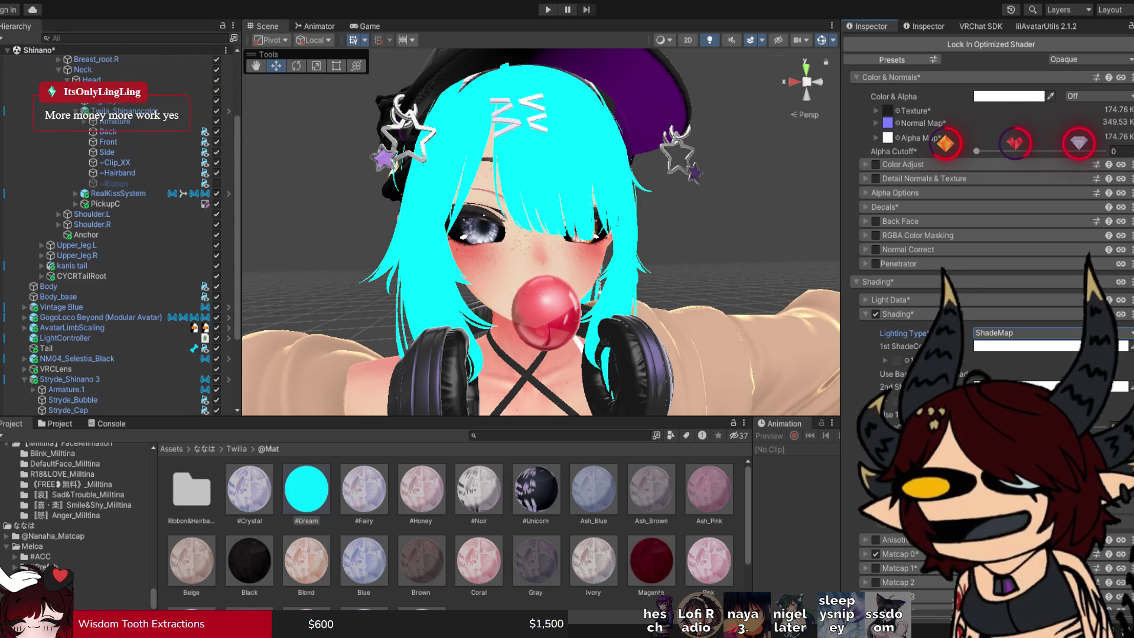
key("ctrl+z")
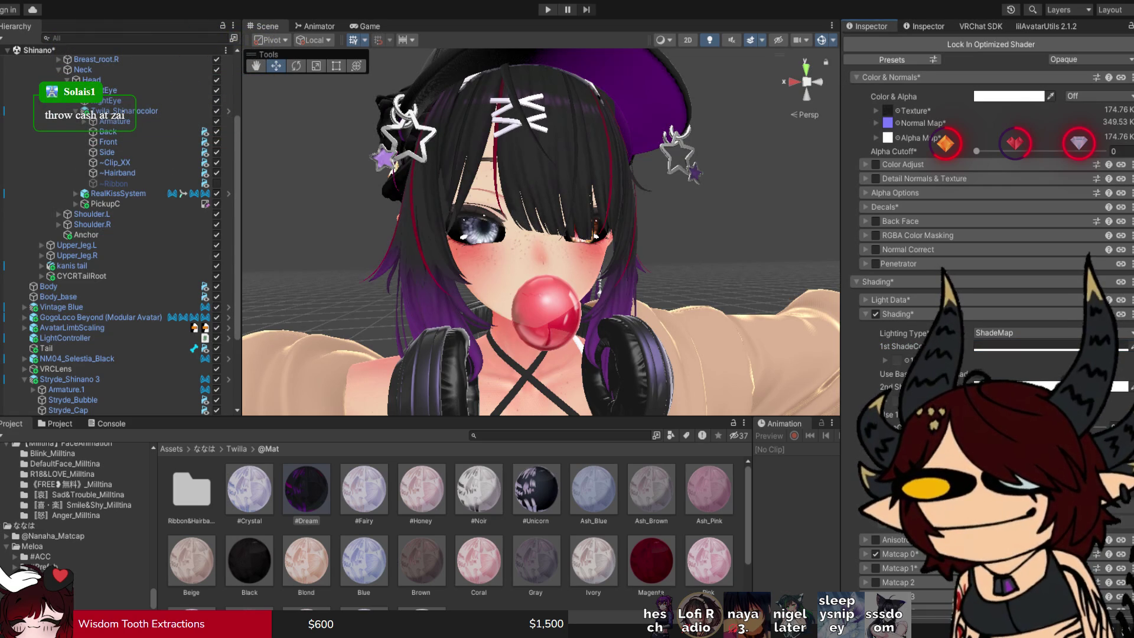
mouse_move(531, 237)
left_mouse_down()
mouse_move(767, 236)
mouse_move(578, 236)
left_mouse_up()
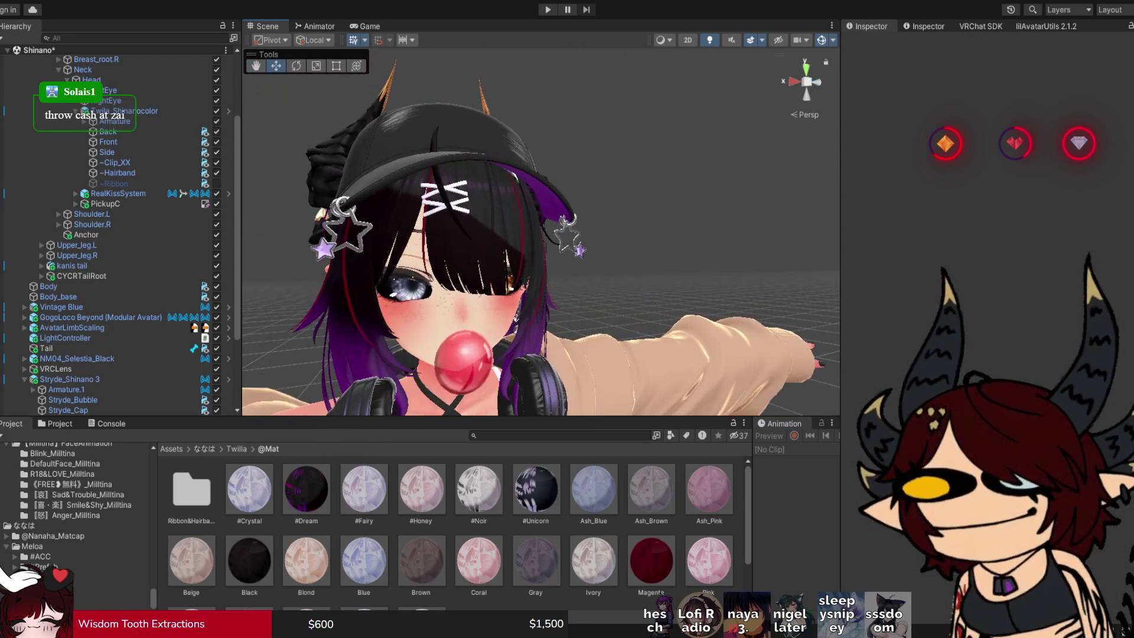
left_click(66, 378)
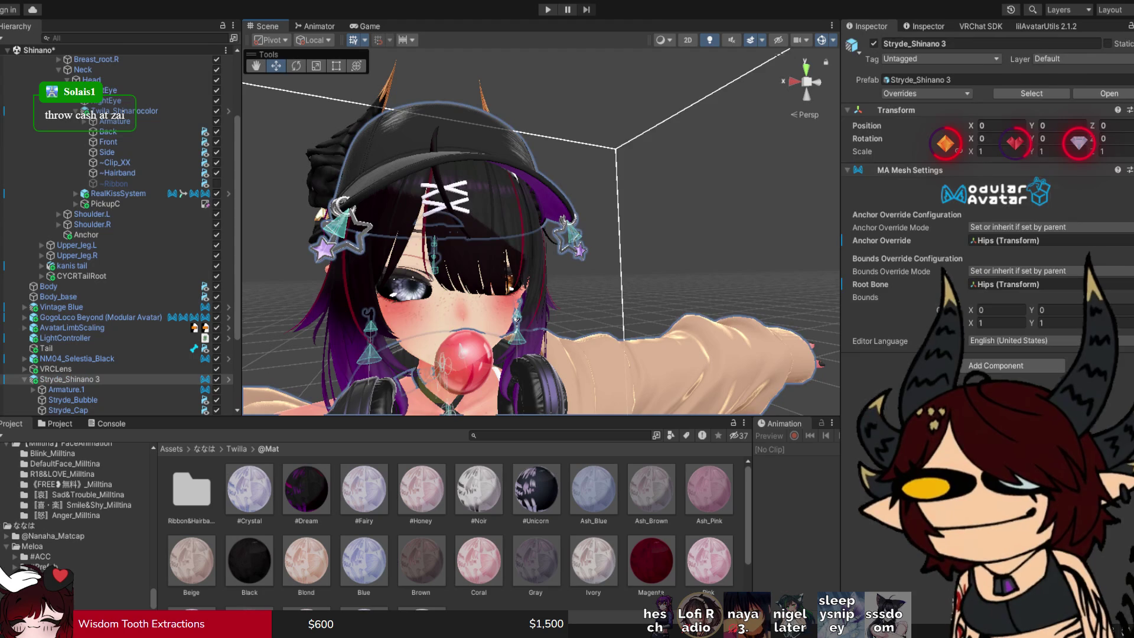
left_click(68, 410)
key("alt+shift+a")
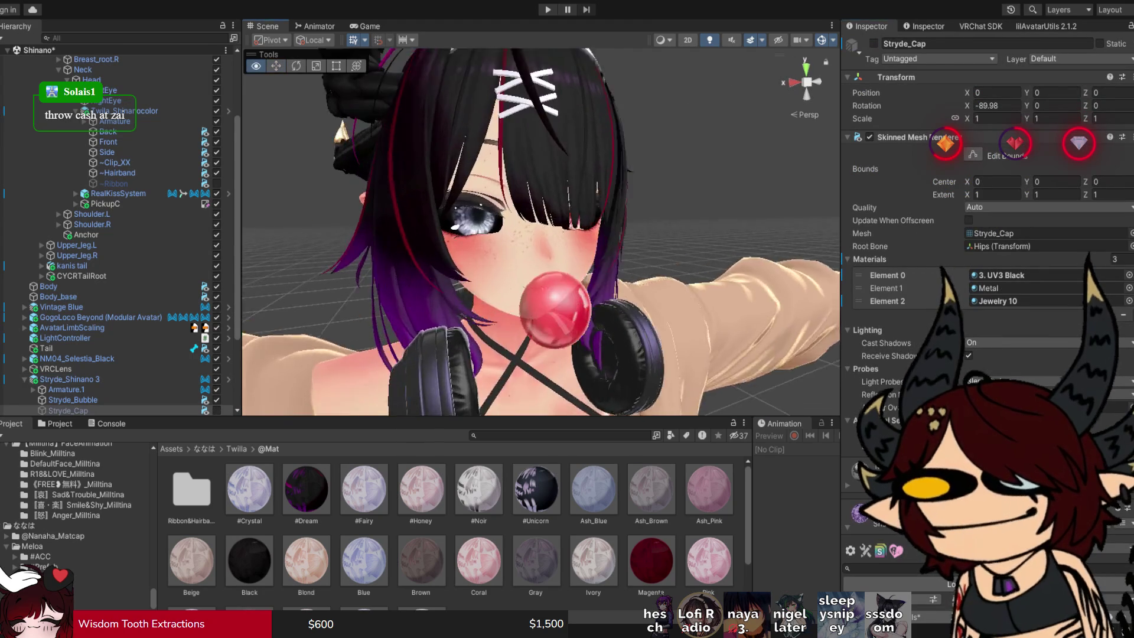
key("alt+shift+a")
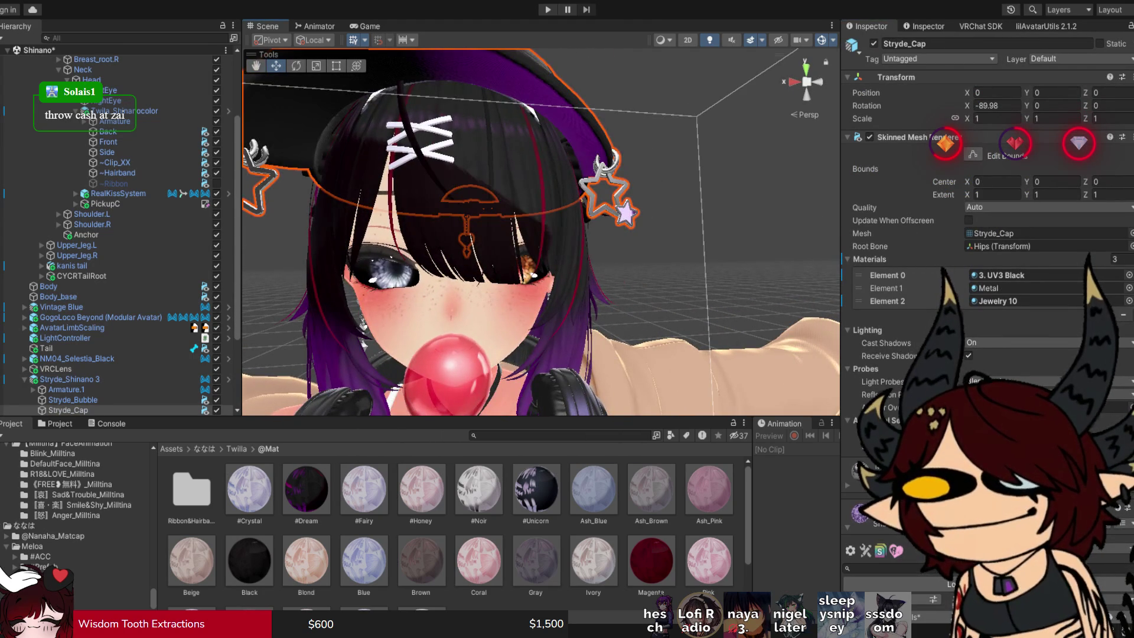
key("f")
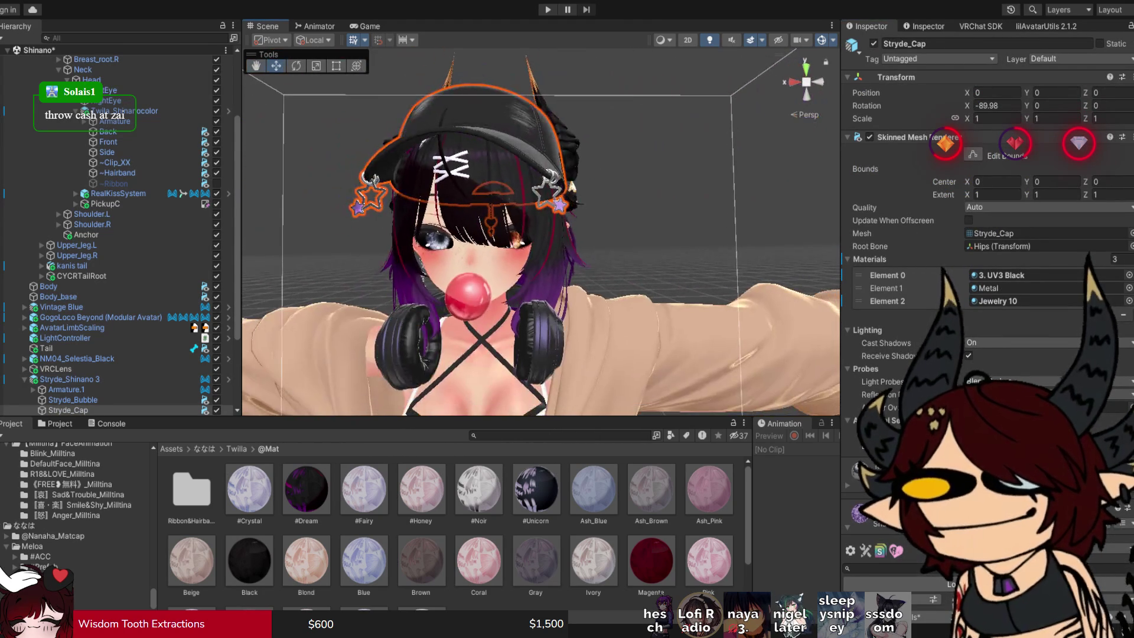
key("alt+shift+a")
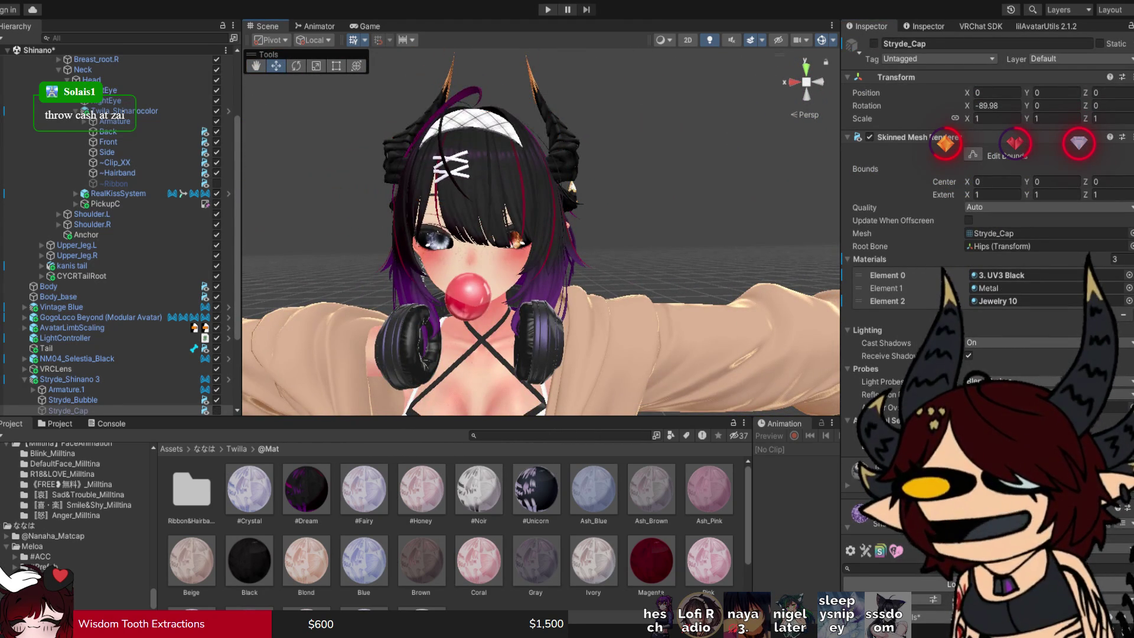
left_click_drag(448, 266, 520, 289, "alt")
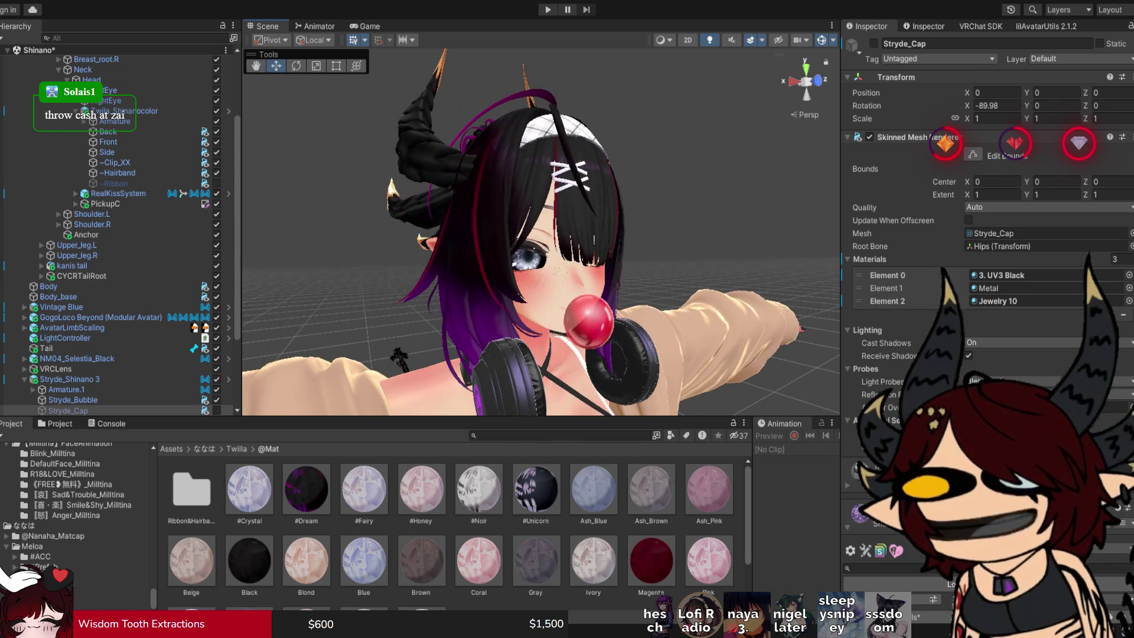
key("alt+shift+a")
left_click(679, 89)
left_click_drag(679, 88, 785, 97, "alt")
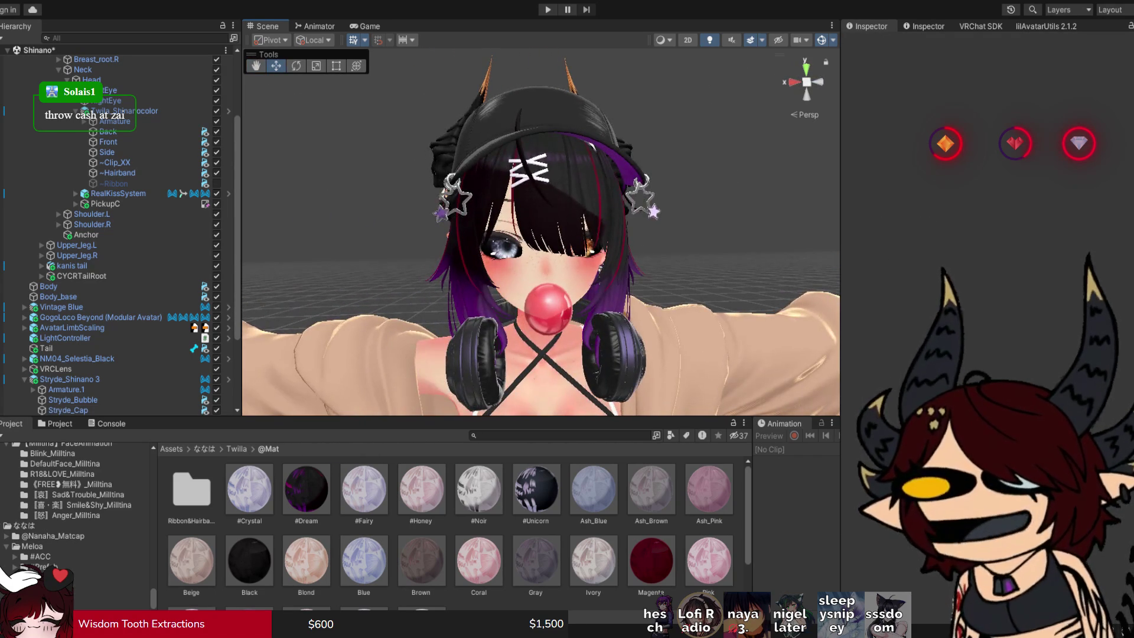
left_click(68, 410)
left_click(66, 379)
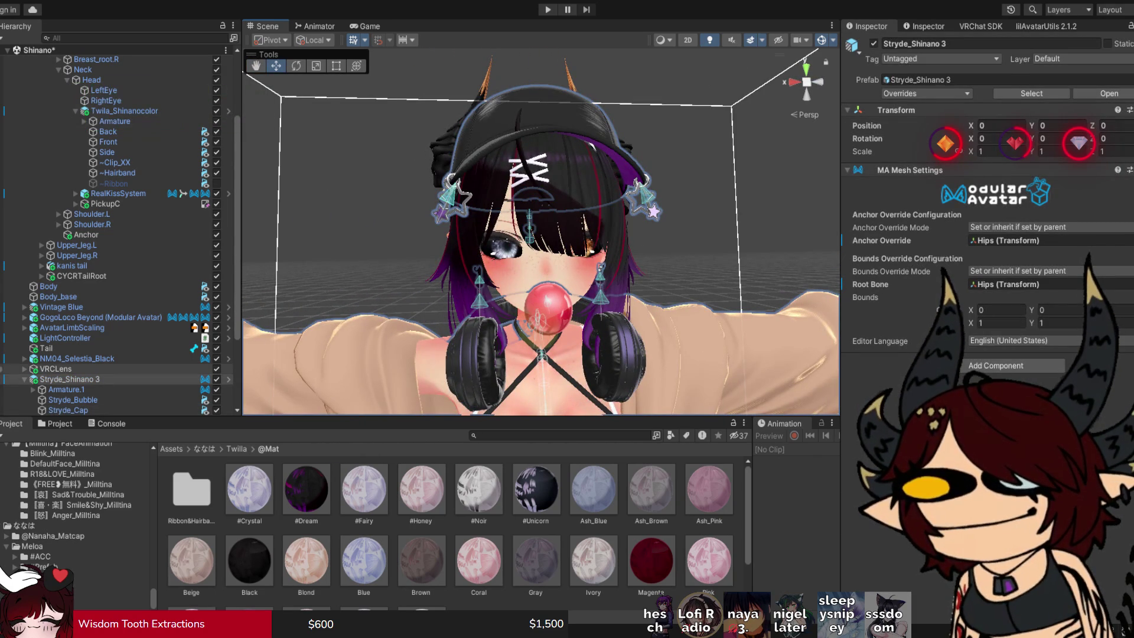
left_click(68, 410)
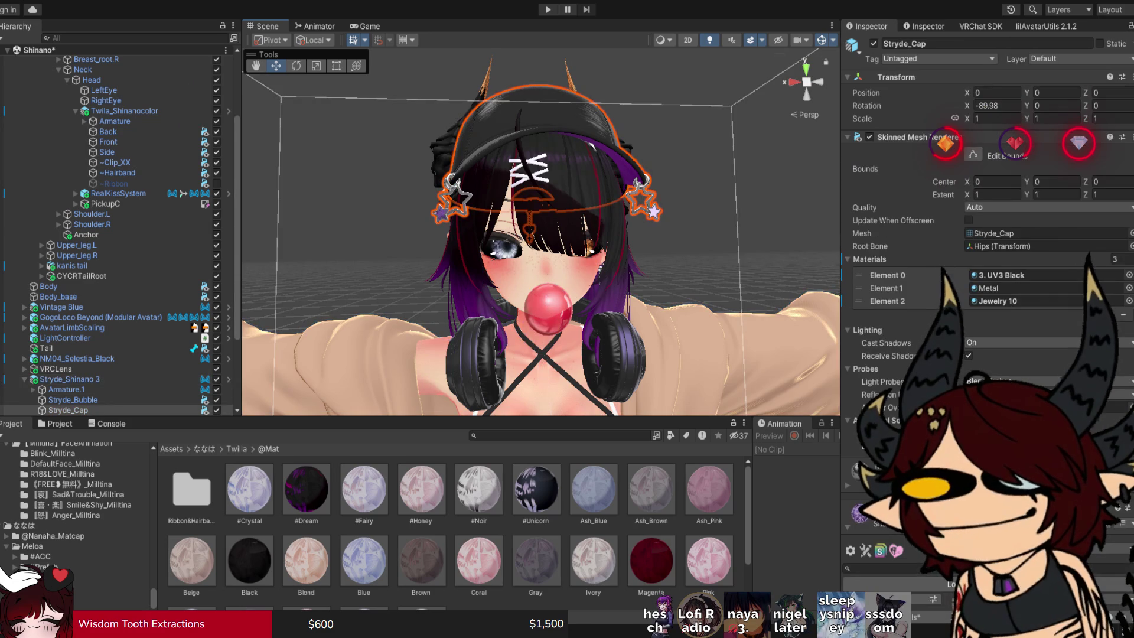
left_click(217, 410)
left_click(217, 410)
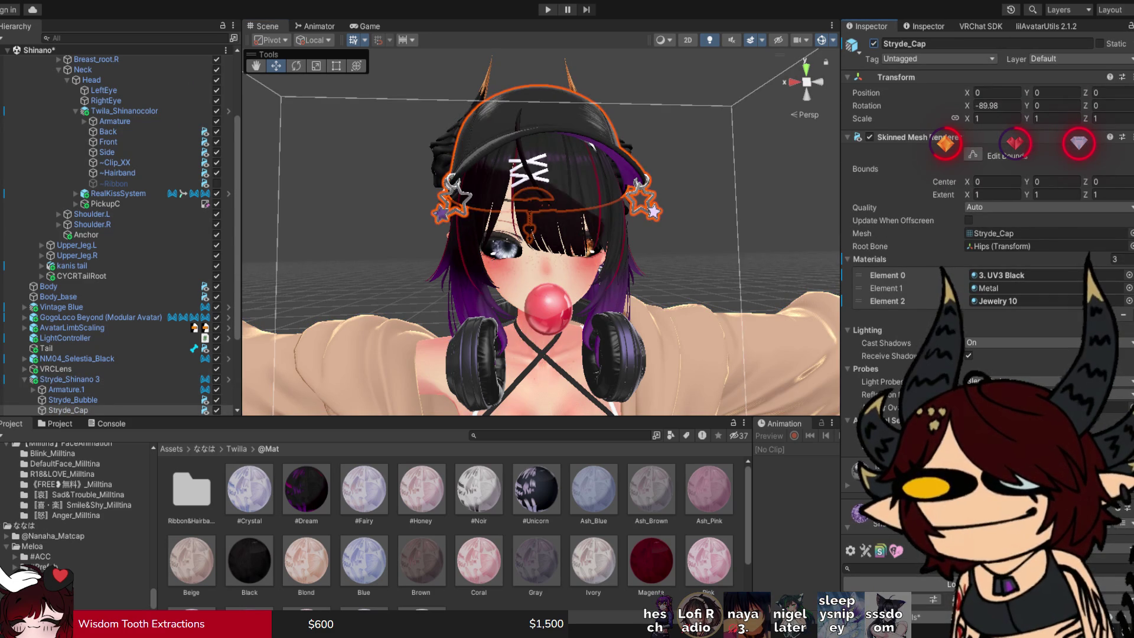
left_click(217, 410)
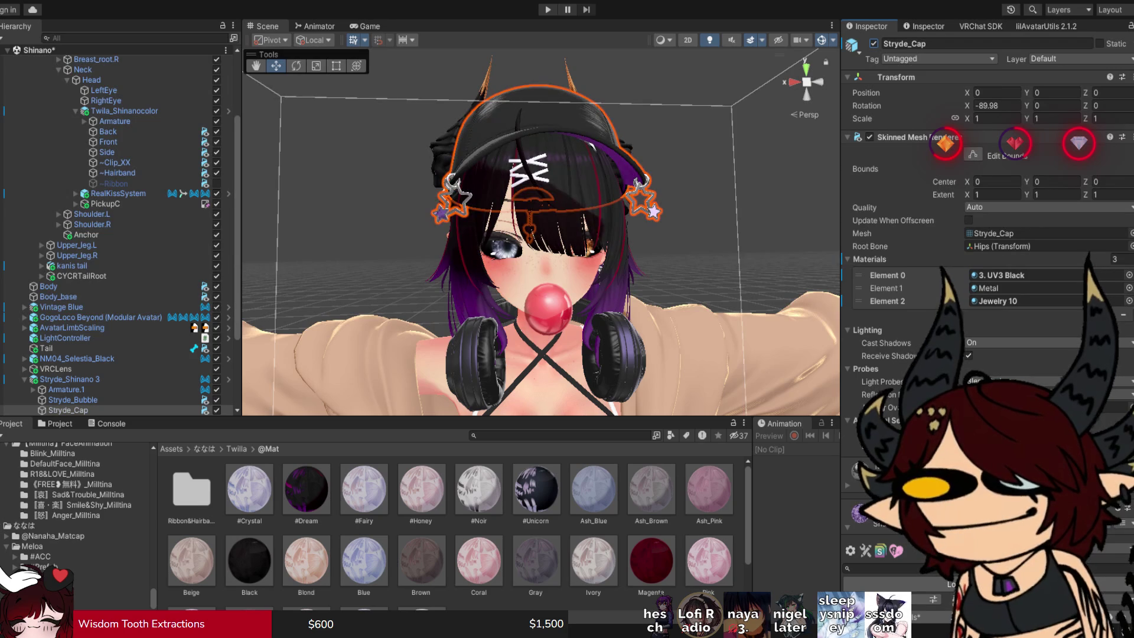
left_click(216, 409)
left_click(217, 410)
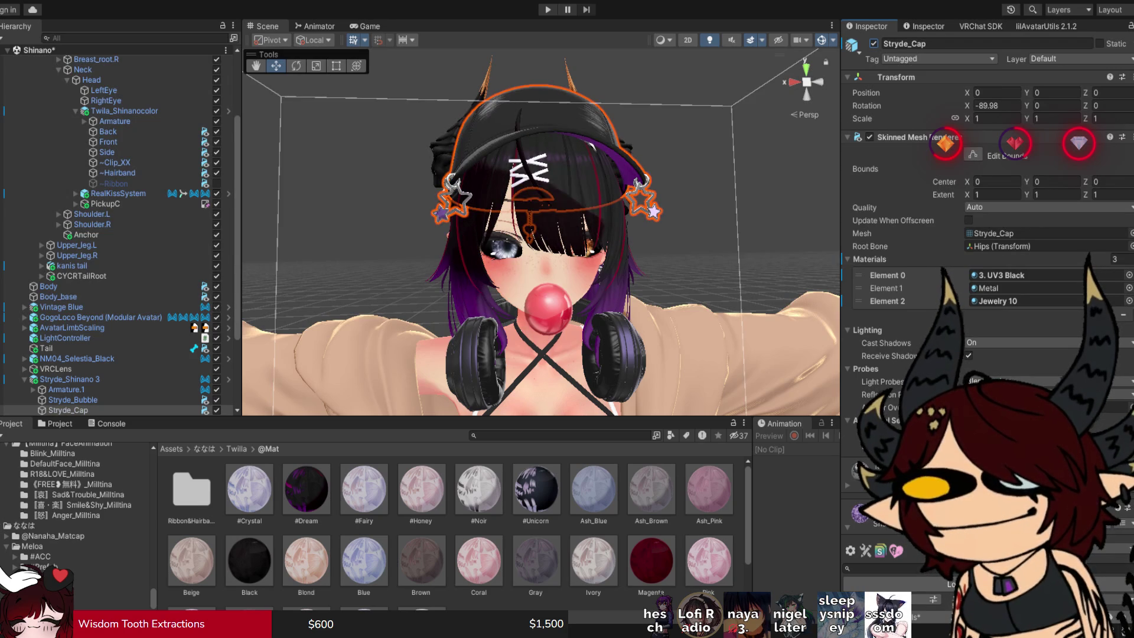
left_click(216, 410)
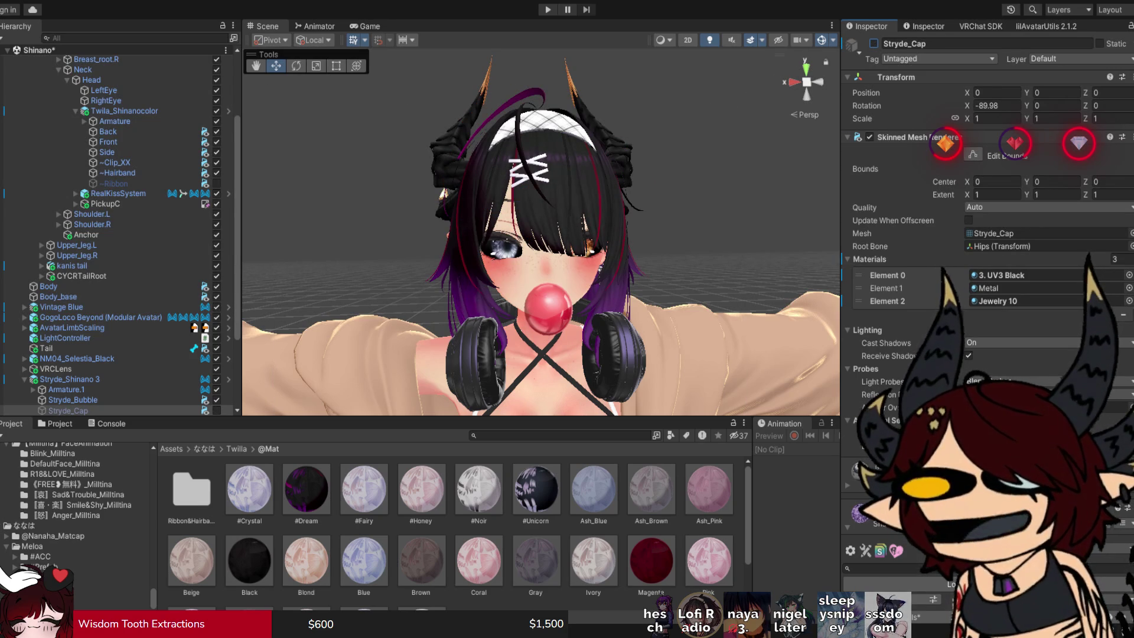
left_click(217, 409)
left_click(217, 409)
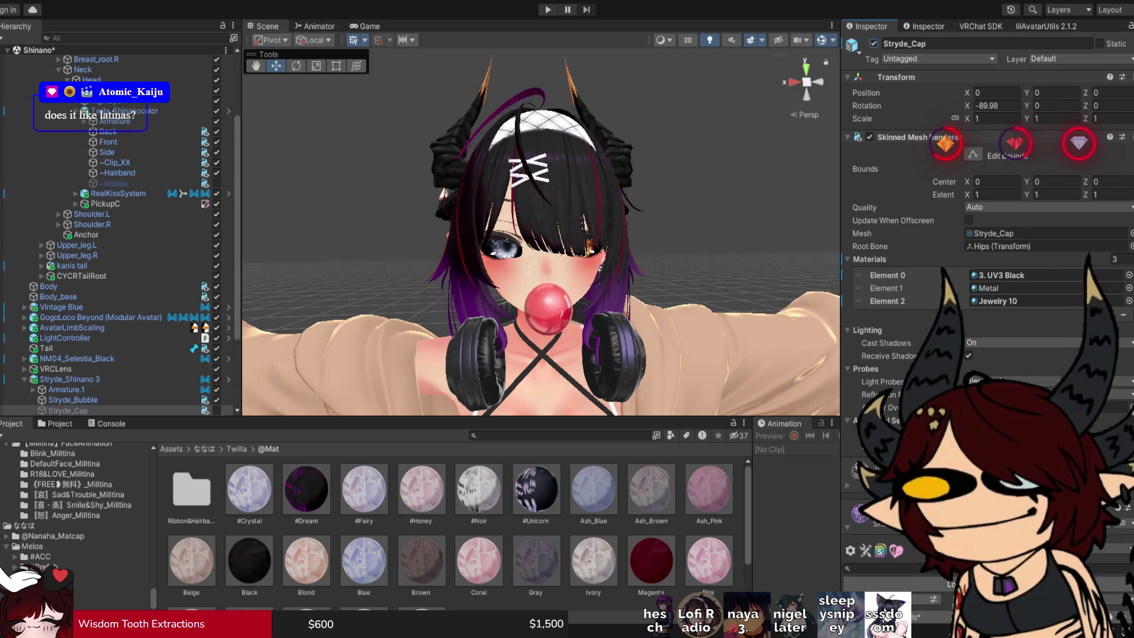
left_click(217, 410)
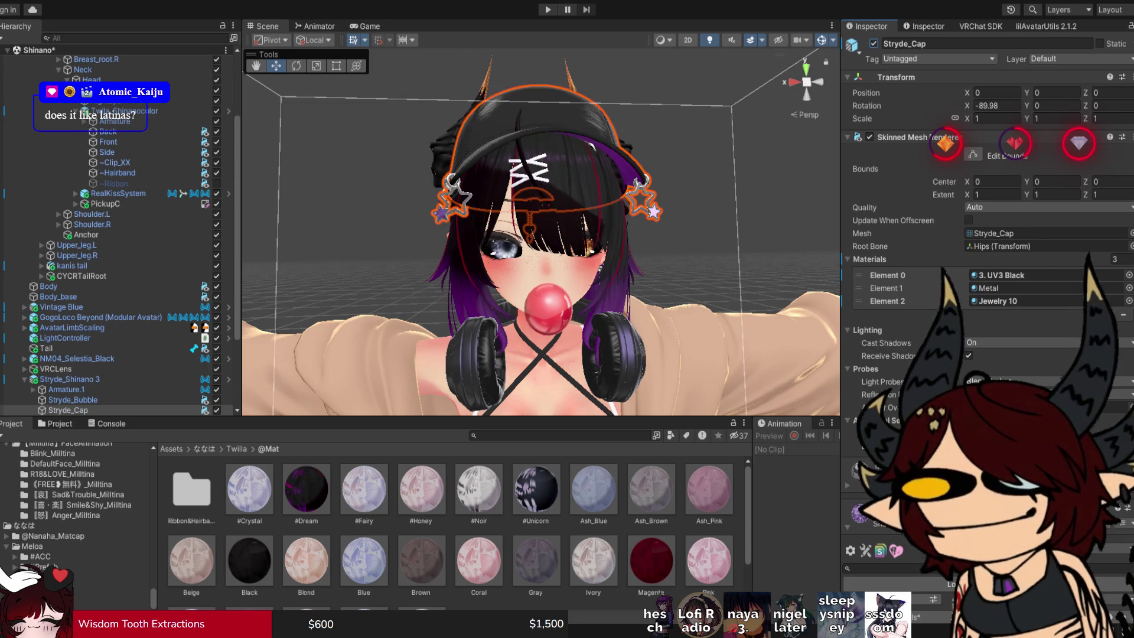
left_click(216, 409)
left_click(217, 410)
left_click(217, 410)
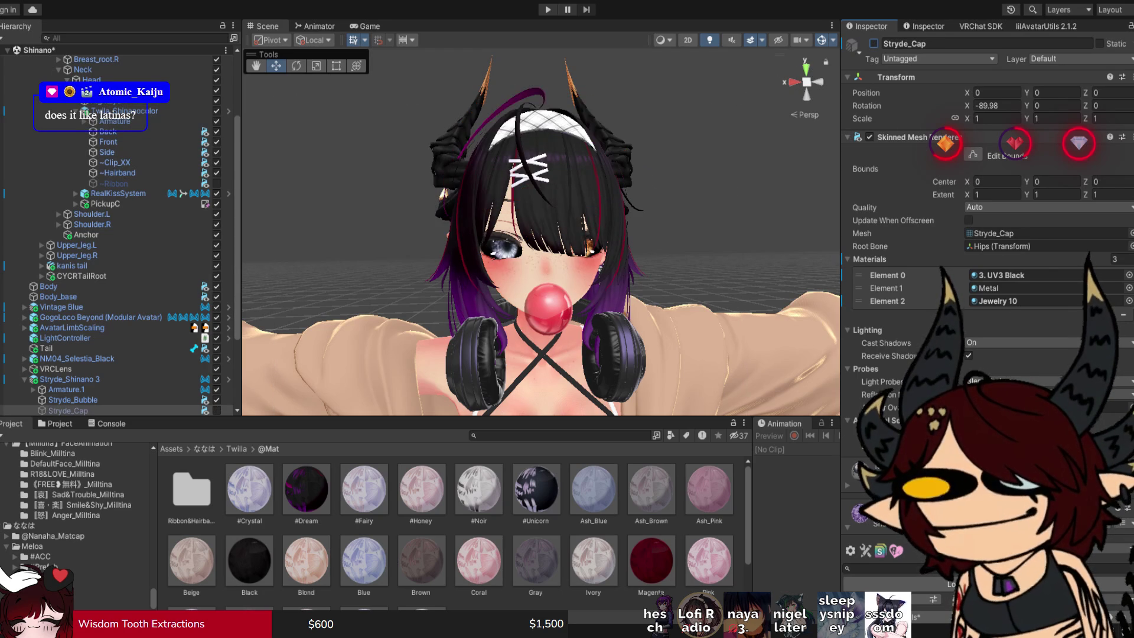
left_click(217, 410)
left_click(216, 410)
left_click(217, 410)
left_click(217, 409)
left_click(68, 410, "ctrl")
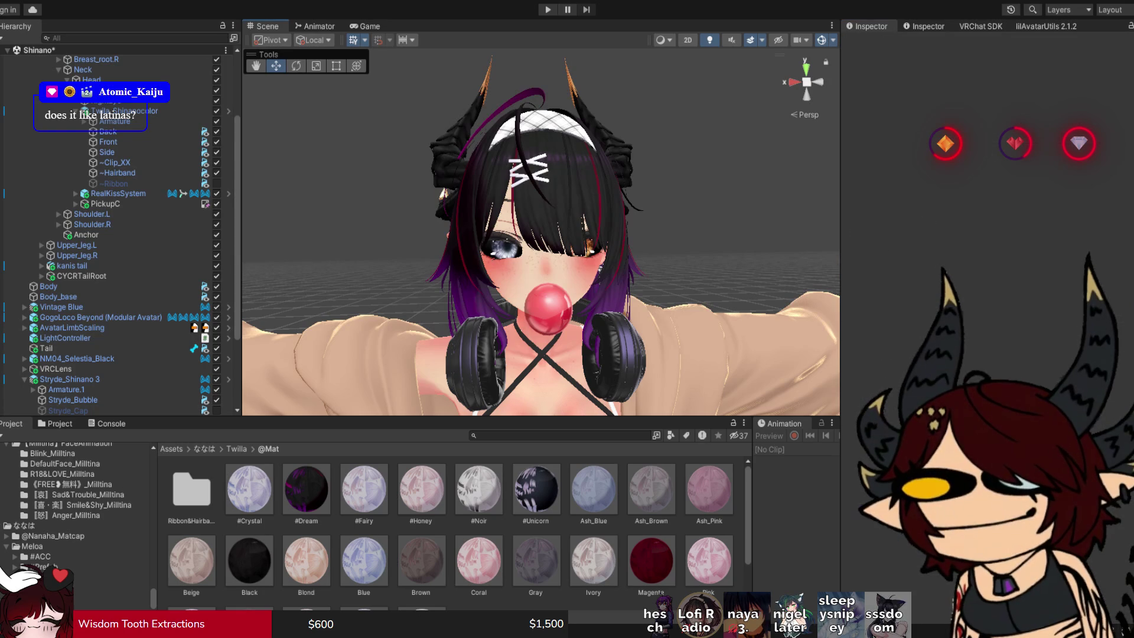
mouse_move(531, 236)
left_mouse_down()
mouse_move(248, 250)
mouse_move(401, 248)
left_mouse_up()
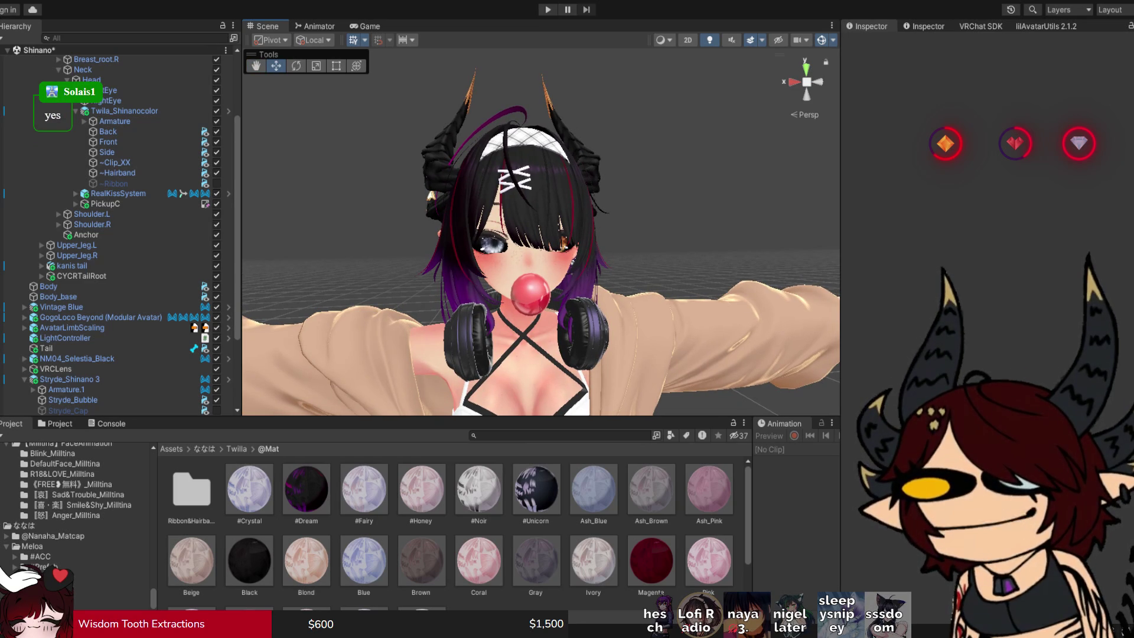
mouse_move(402, 248)
left_mouse_down()
mouse_move(419, 248)
mouse_move(420, 213)
mouse_move(422, 251)
left_mouse_up()
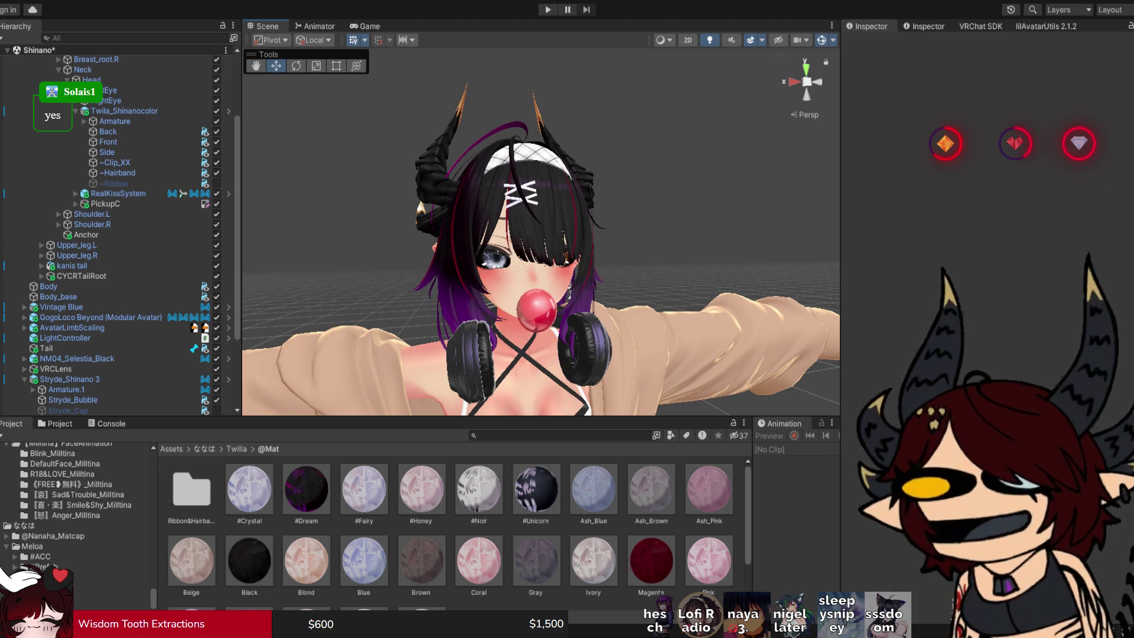
left_click_drag(531, 237, 266, 236)
scroll(118, 271, "down", 3)
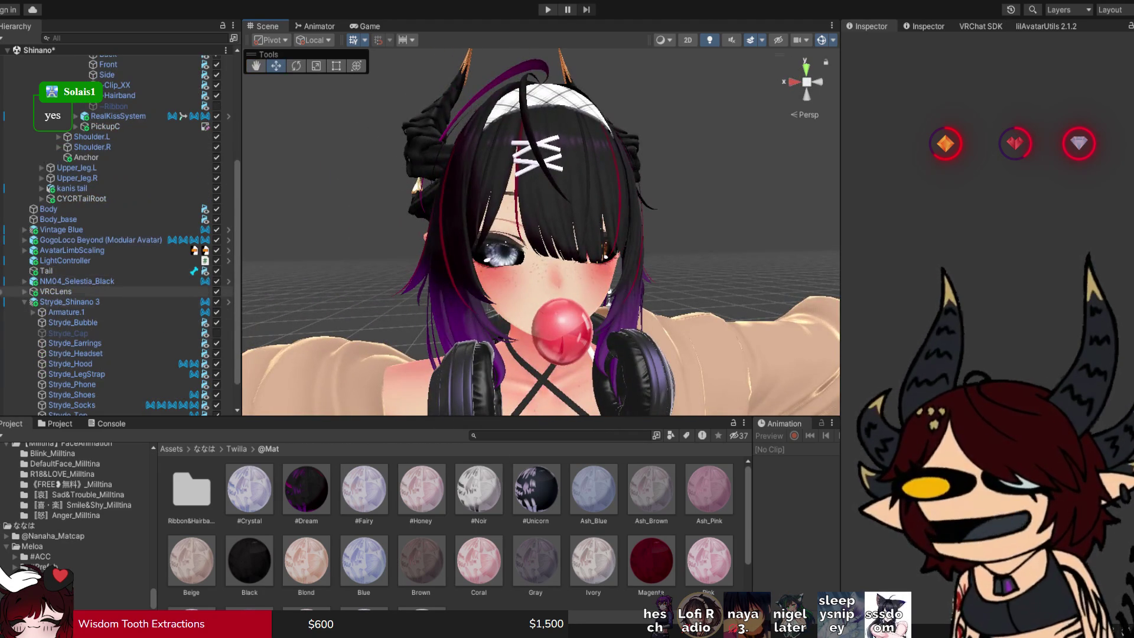
left_click(217, 332)
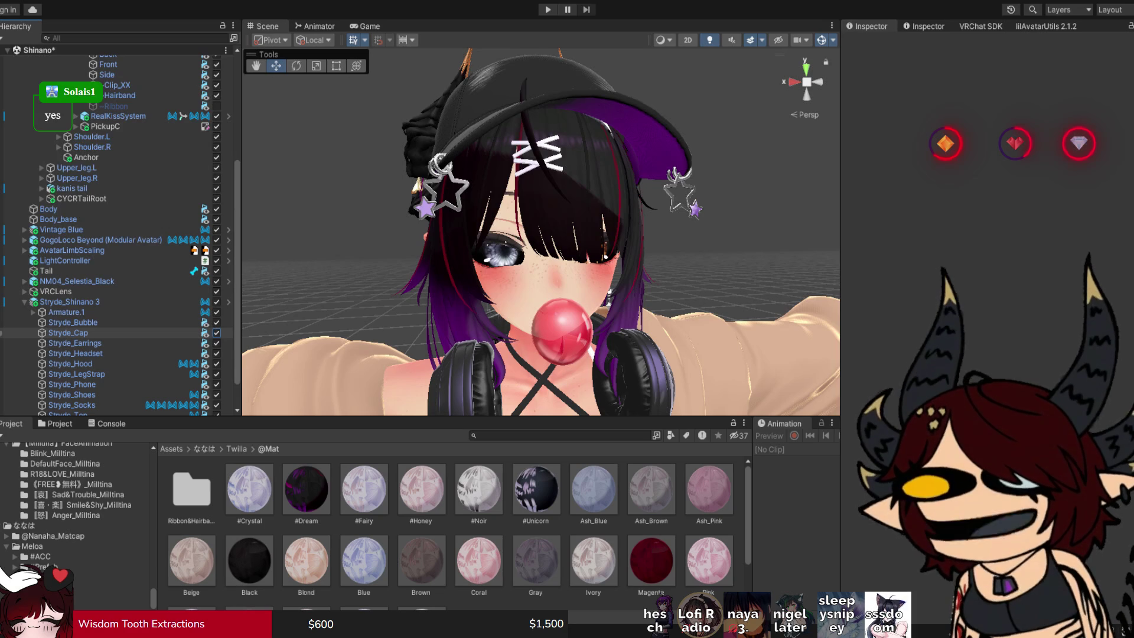
left_click(216, 332)
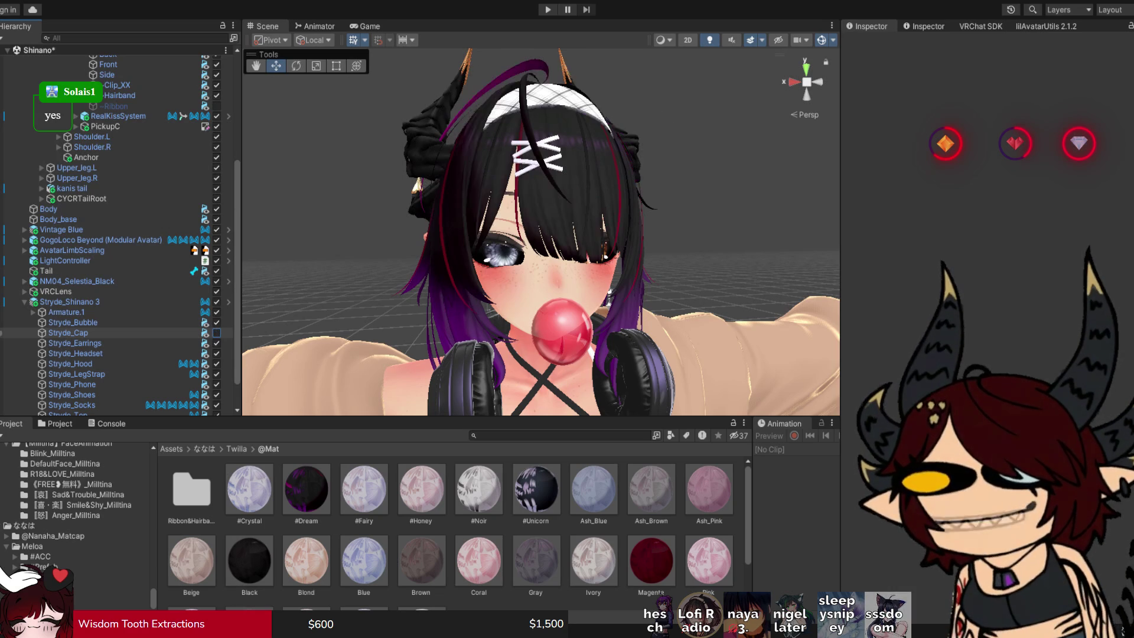
scroll(531, 237, "down", 3)
left_click_drag(532, 236, 485, 237)
left_click(216, 332)
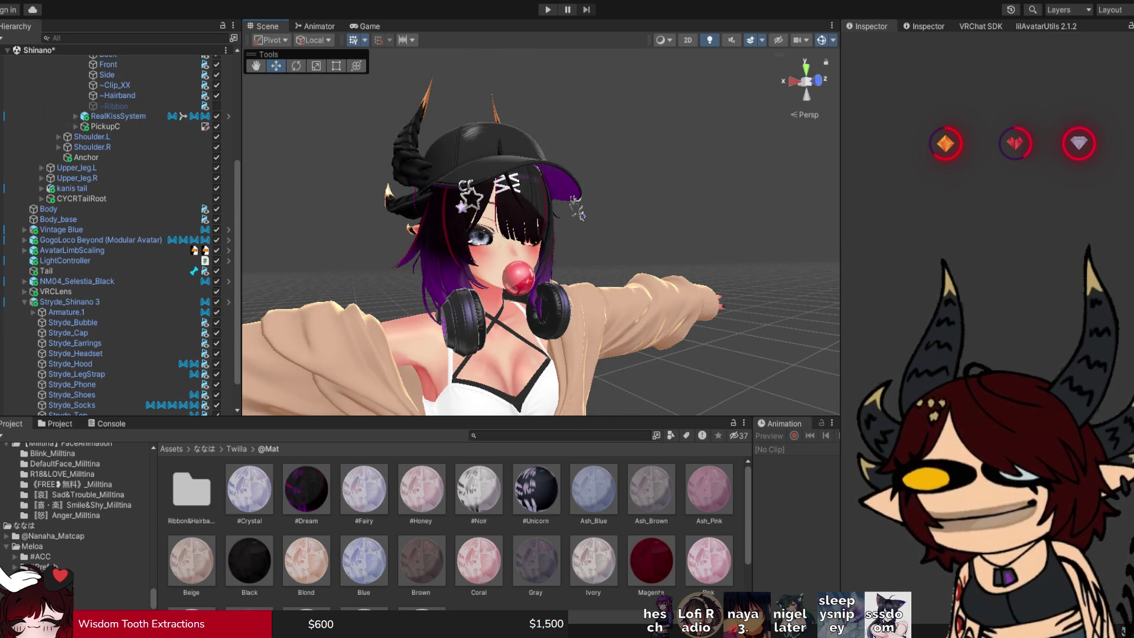
left_click_drag(531, 236, 372, 236)
scroll(460, 236, "up", 3)
scroll(540, 232, "down", 10)
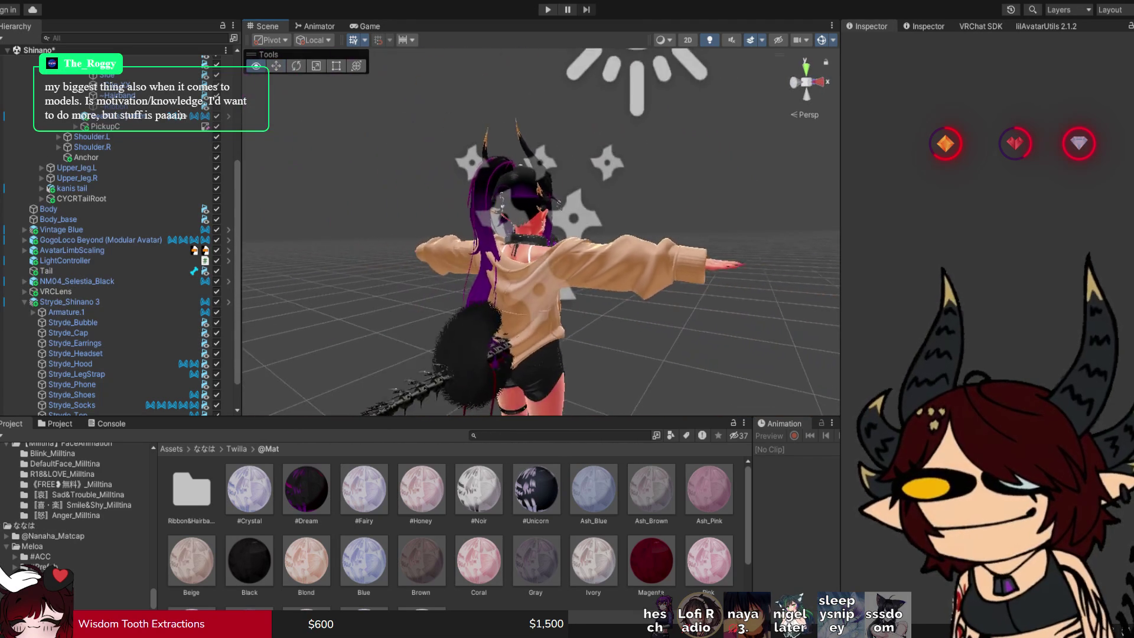
scroll(540, 232, "up", 10)
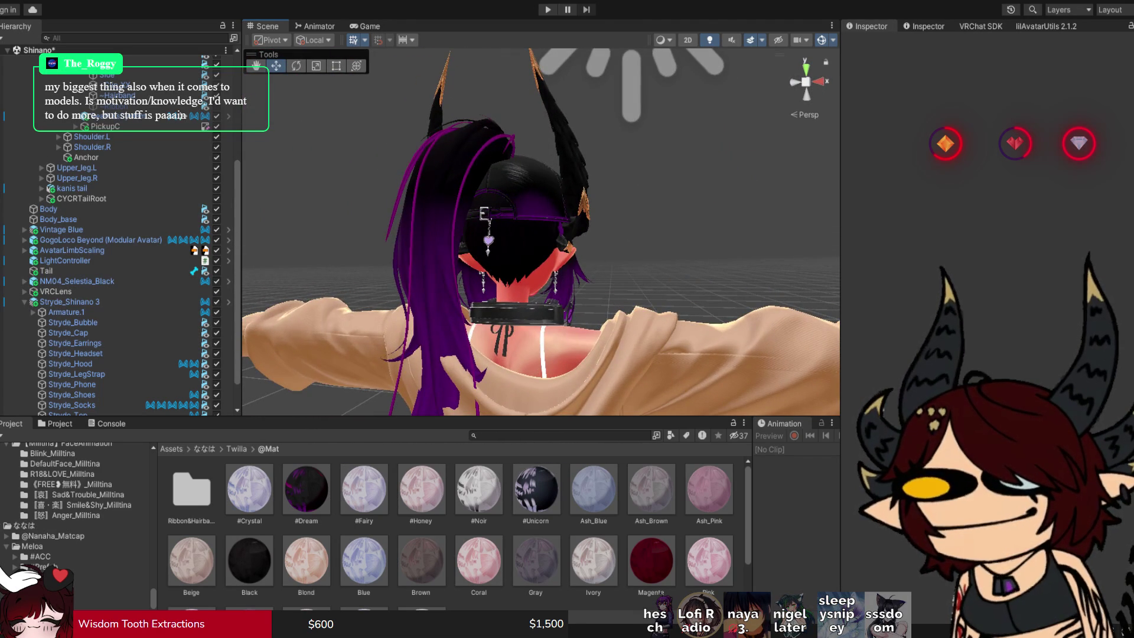
left_click(532, 266)
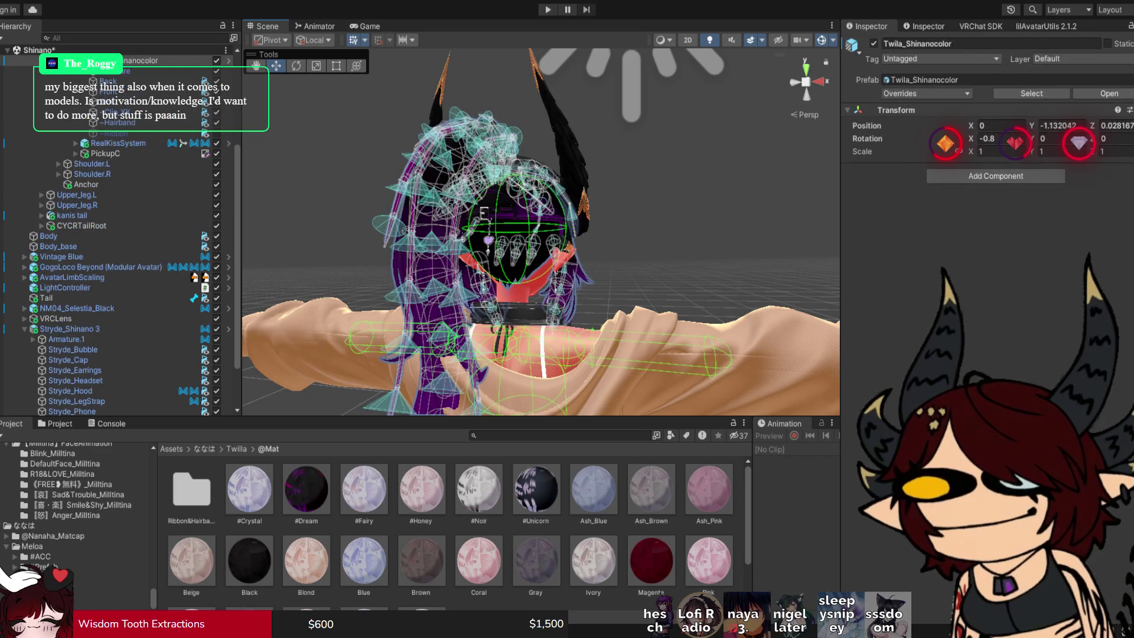
Select Stryde_Cap, bring up its 3. UV3 Black material among the UV3 Cap materials, and save the scene.
left_click(513, 183)
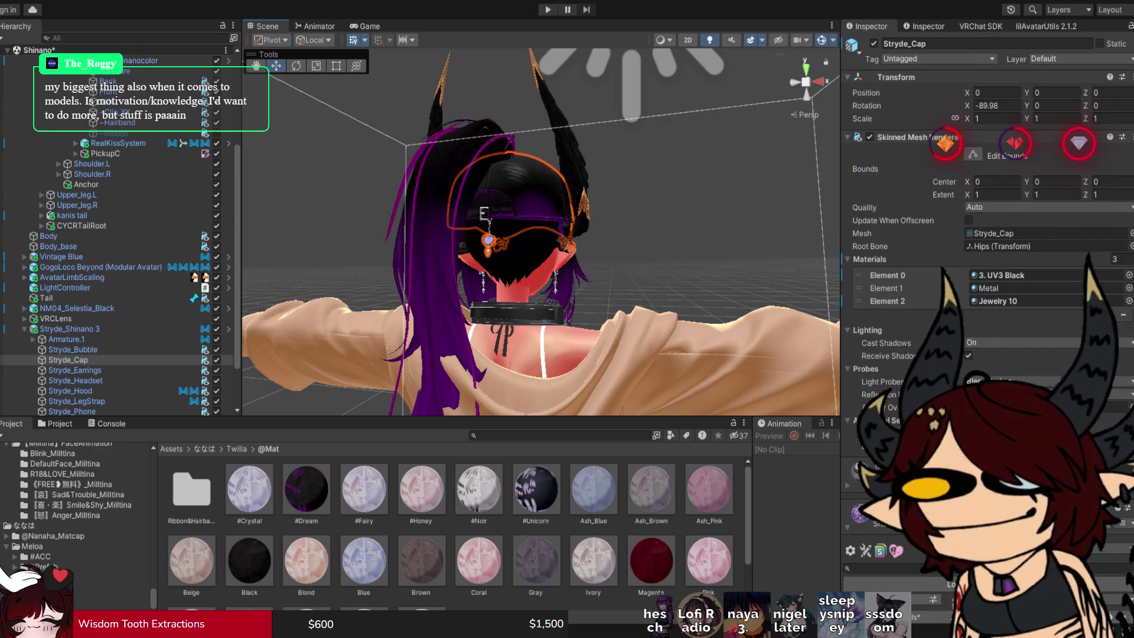
scroll(986, 237, "down", 10)
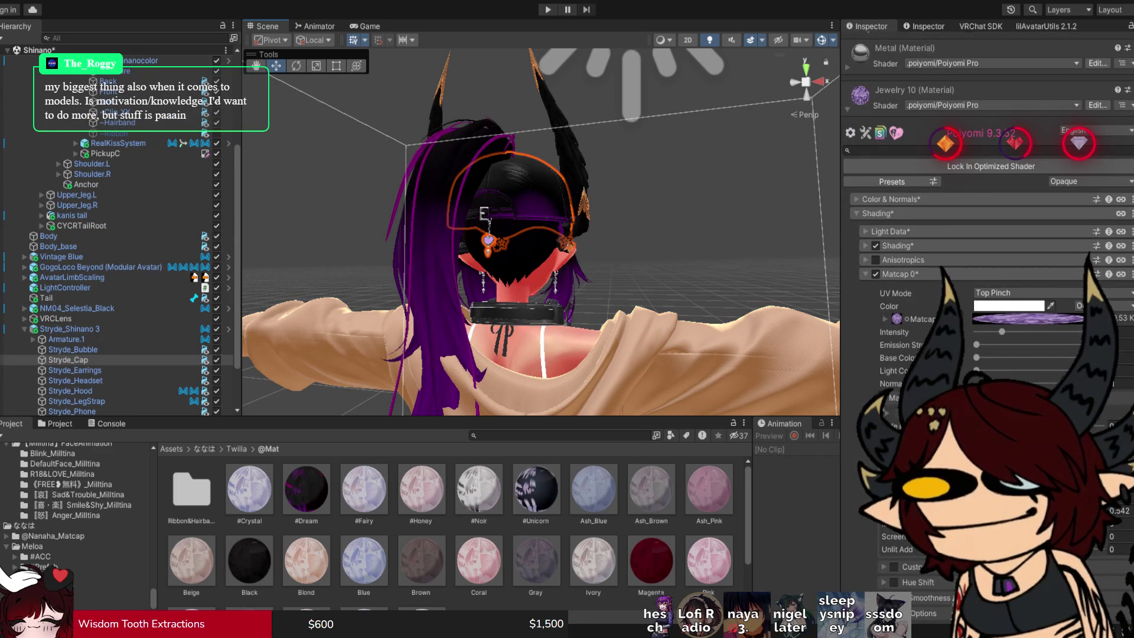
left_click(876, 213)
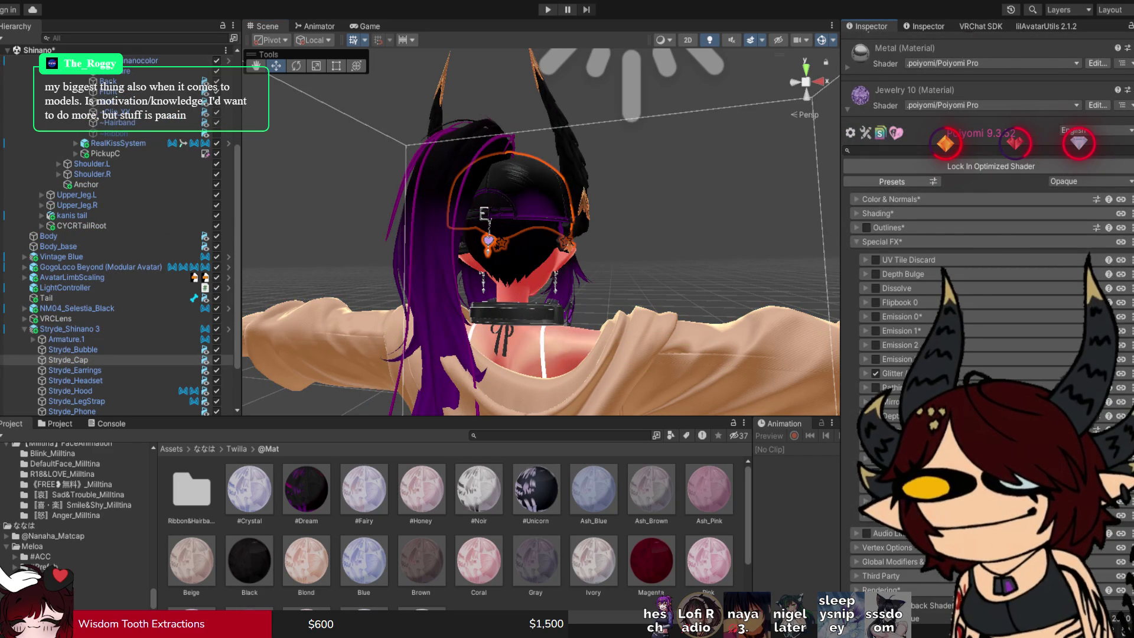
scroll(985, 237, "up", 10)
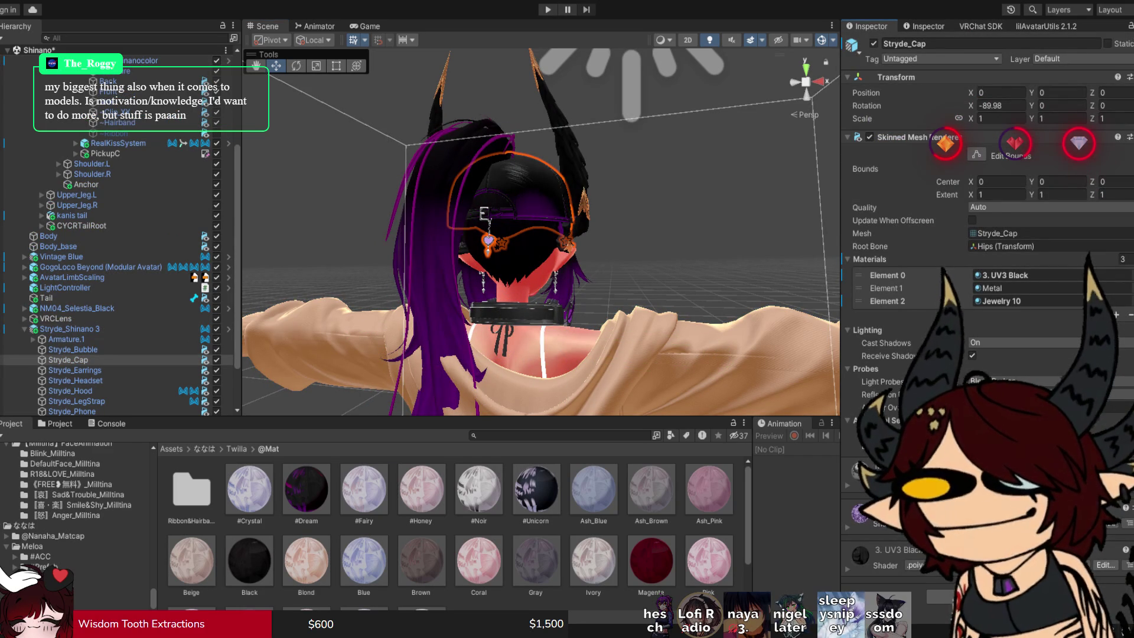
left_click(1010, 276)
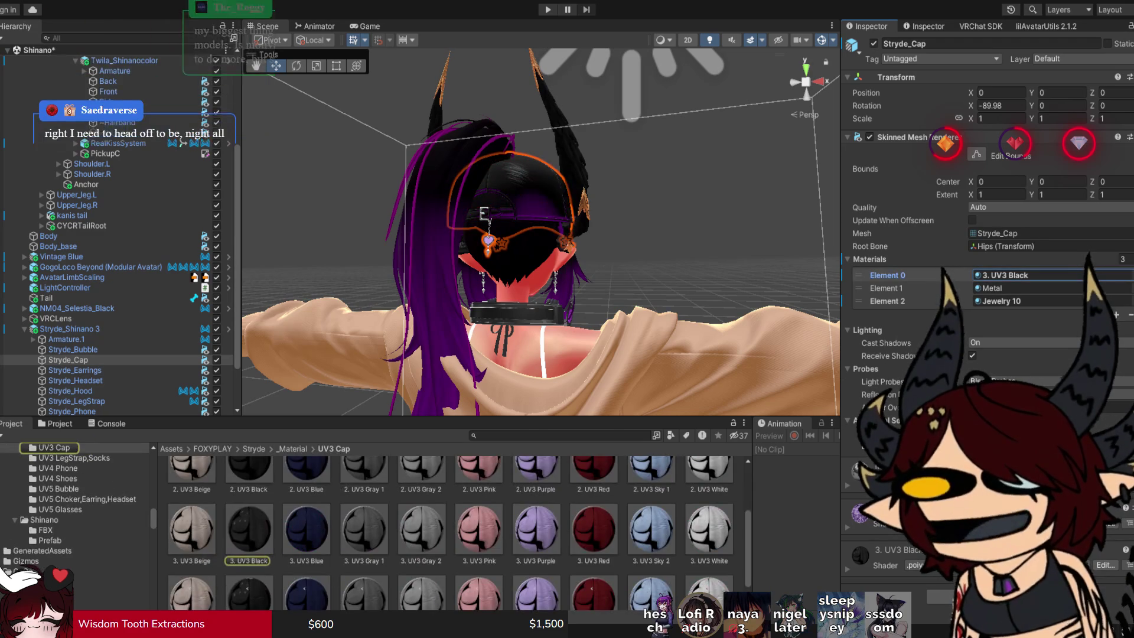
left_click(249, 531)
left_click_drag(538, 236, 490, 236)
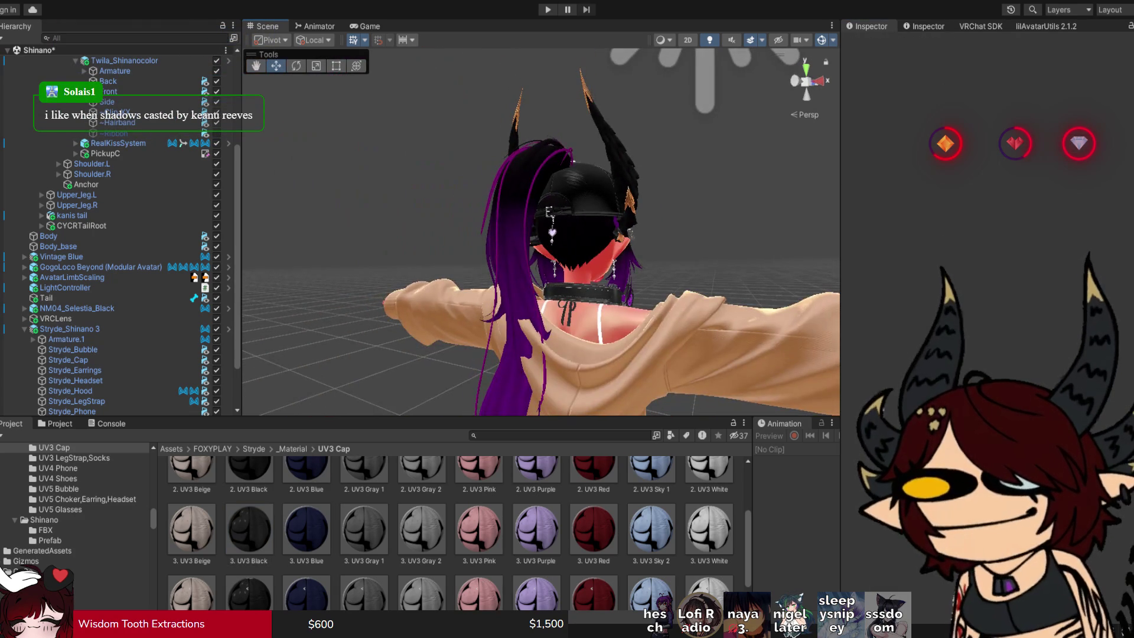
key("ctrl+s")
scroll(540, 231, "up", 5)
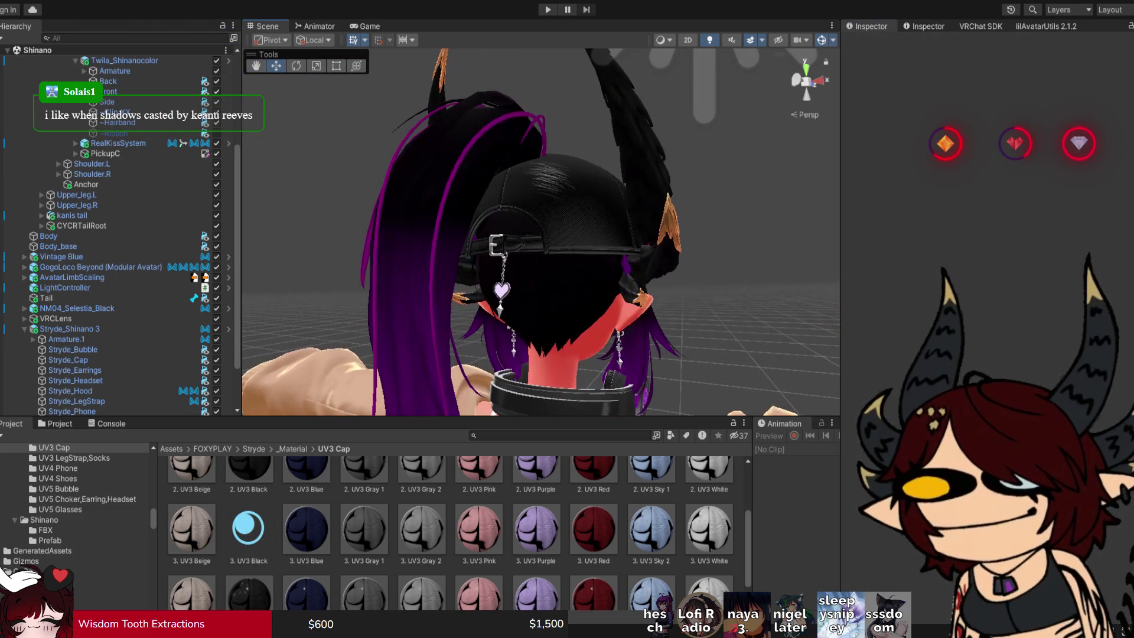
Enable 'Use 1st ShadeMap as 2nd' on 3. UV3 Black, leaving the base-map first-shade option off.
left_click(248, 528)
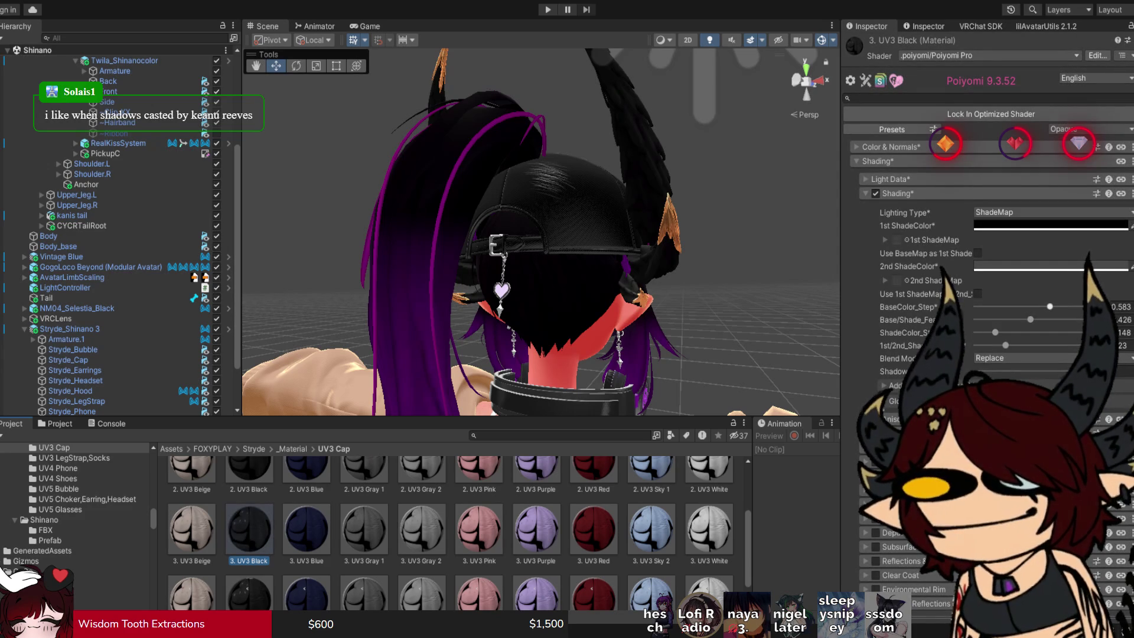
left_click(978, 293)
left_click(977, 253)
left_click(978, 253)
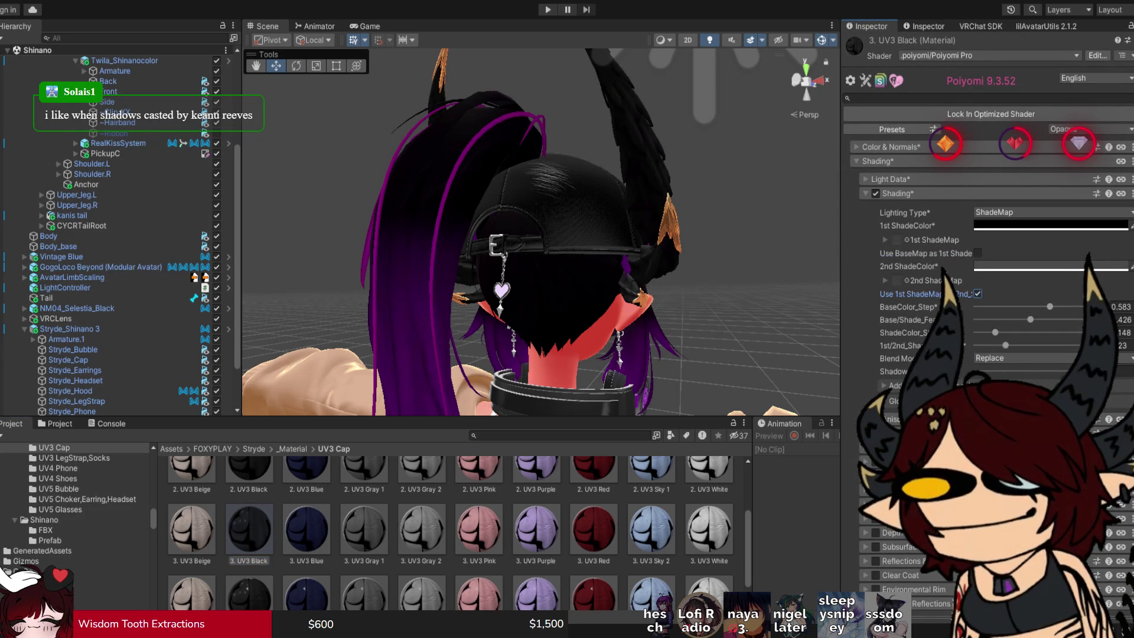
Orbit to a three-quarter front view and reselect Stryde_Cap to review its materials.
left_click(531, 236)
left_click_drag(532, 236, 673, 236)
scroll(540, 236, "down", 5)
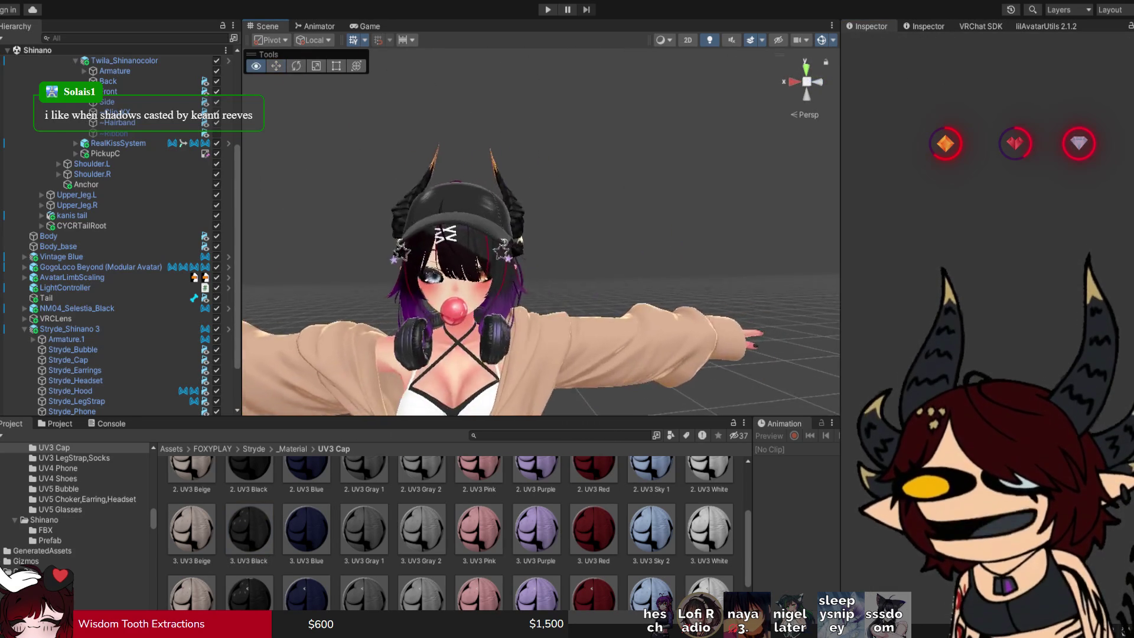
scroll(540, 236, "up", 5)
left_click_drag(540, 236, 646, 237)
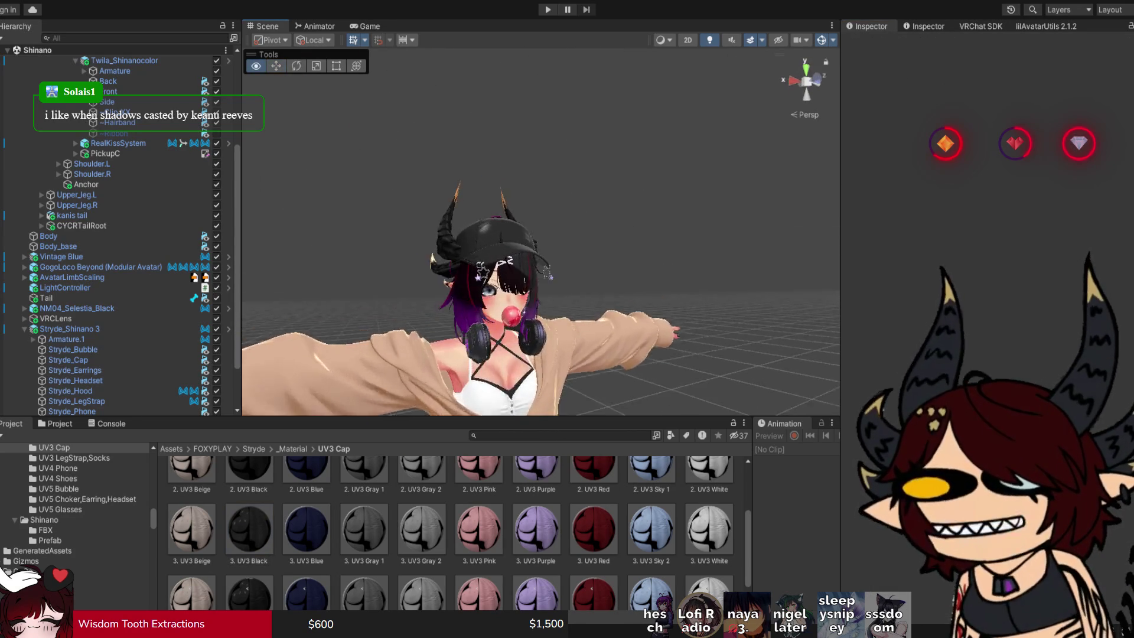
left_click(502, 219)
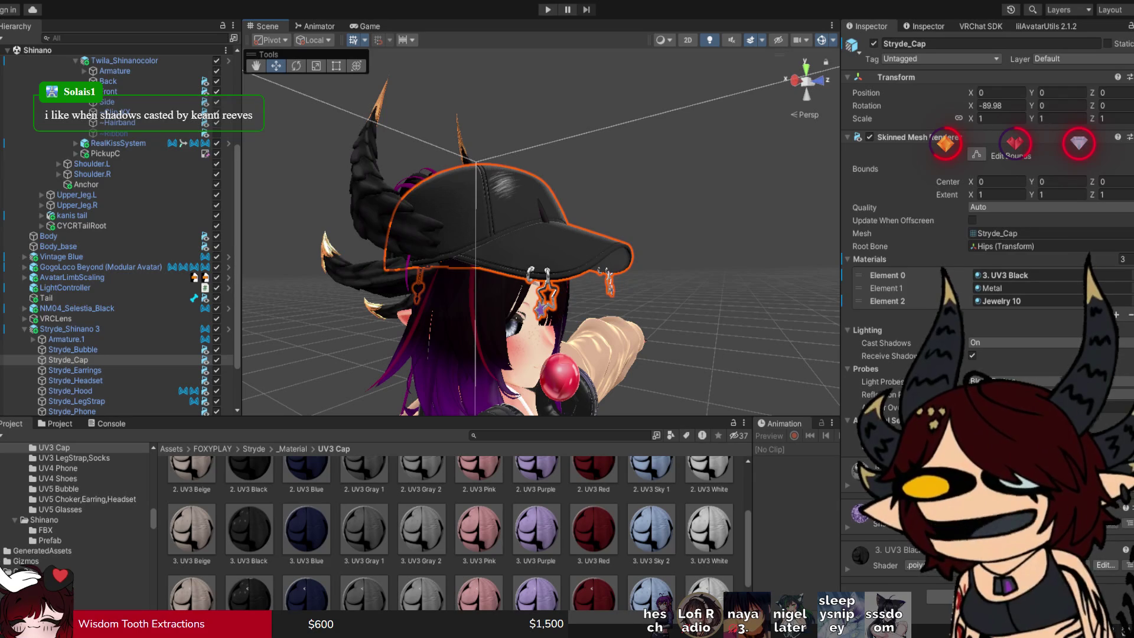
scroll(986, 236, "down", 10)
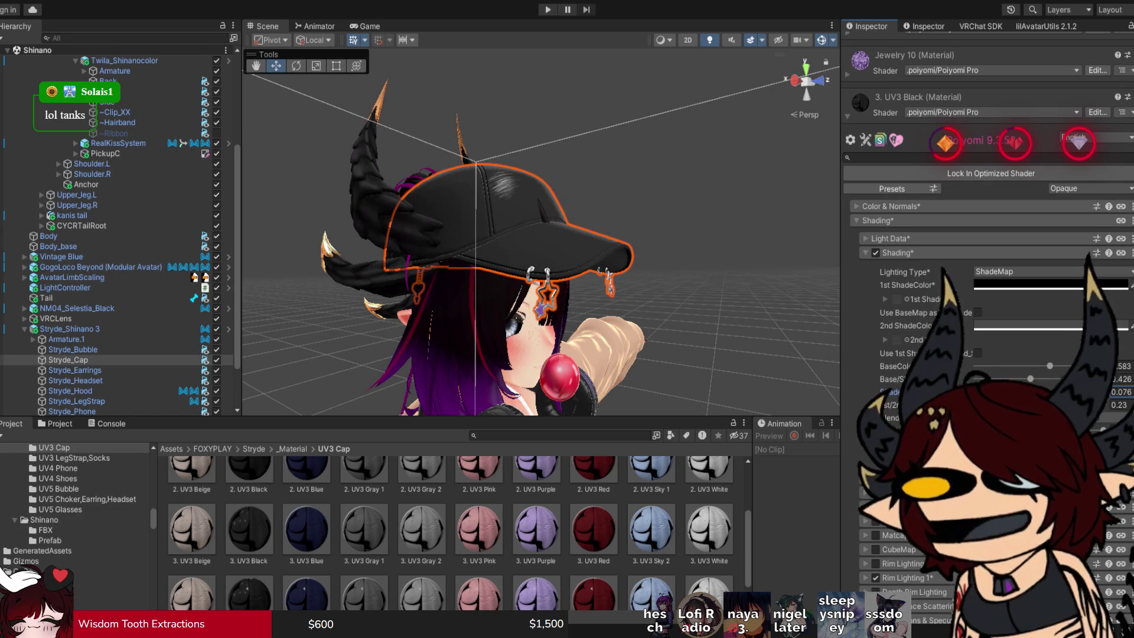
key("shift+d")
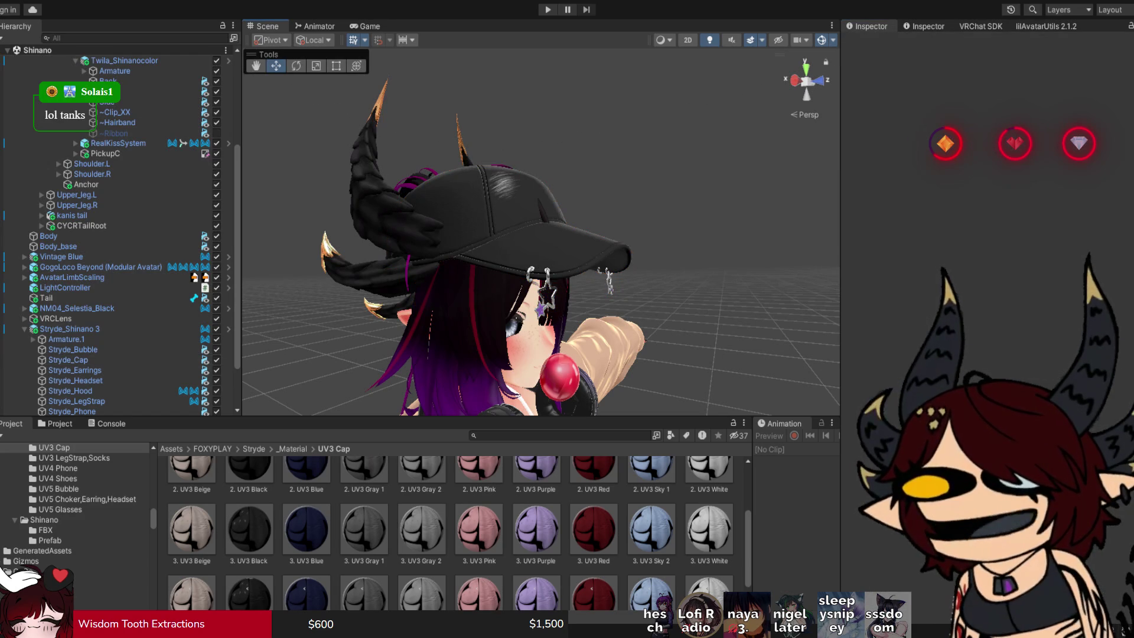
mouse_move(590, 265)
left_mouse_down()
mouse_move(671, 286)
mouse_move(517, 290)
left_mouse_up()
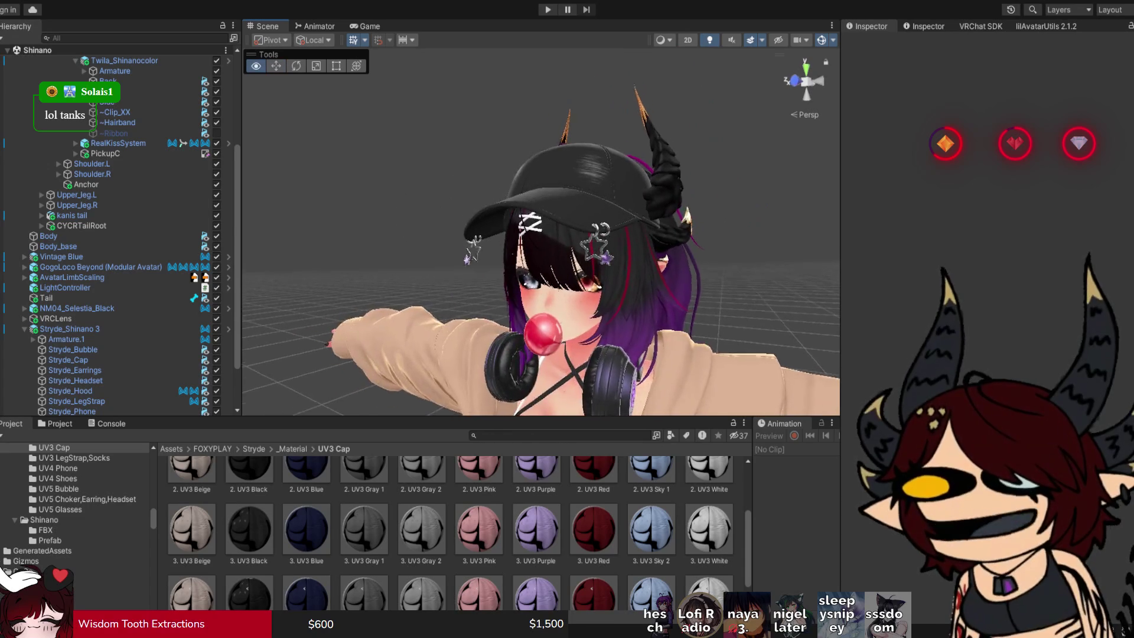
scroll(516, 289, "down", 3)
scroll(531, 266, "down", 2)
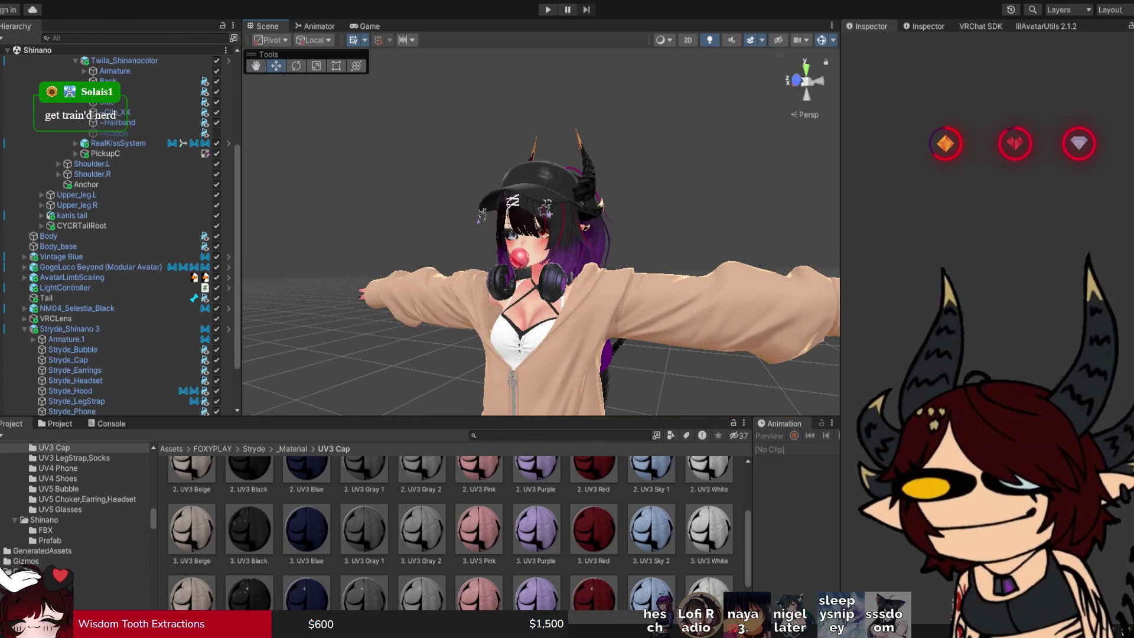
left_click_drag(532, 265, 502, 267)
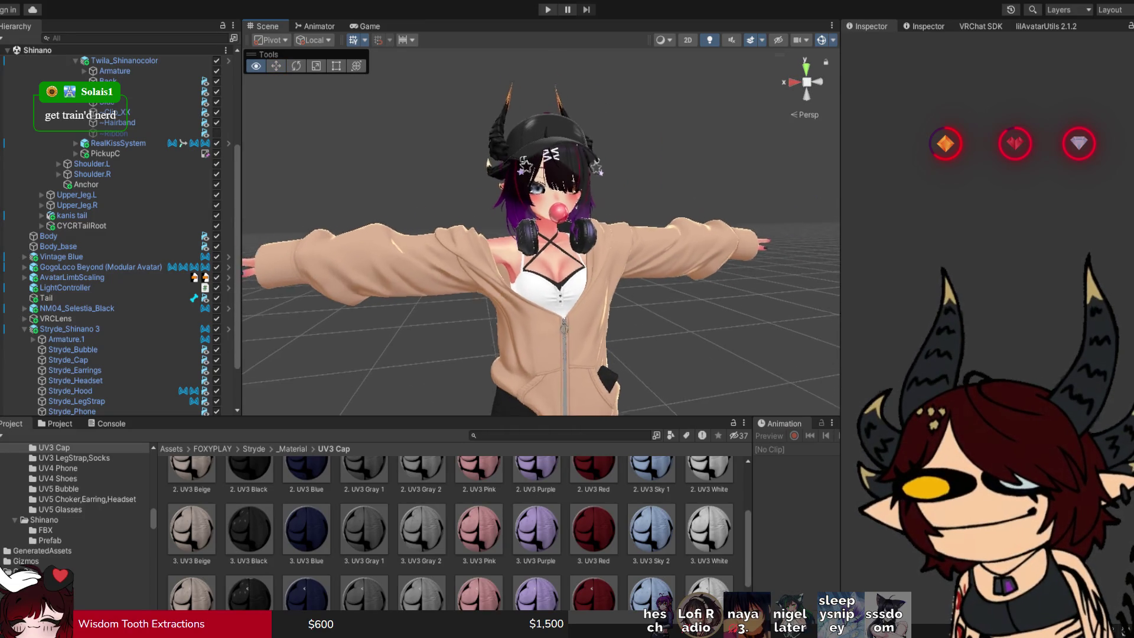
scroll(540, 236, "up", 3)
scroll(540, 236, "down", 5)
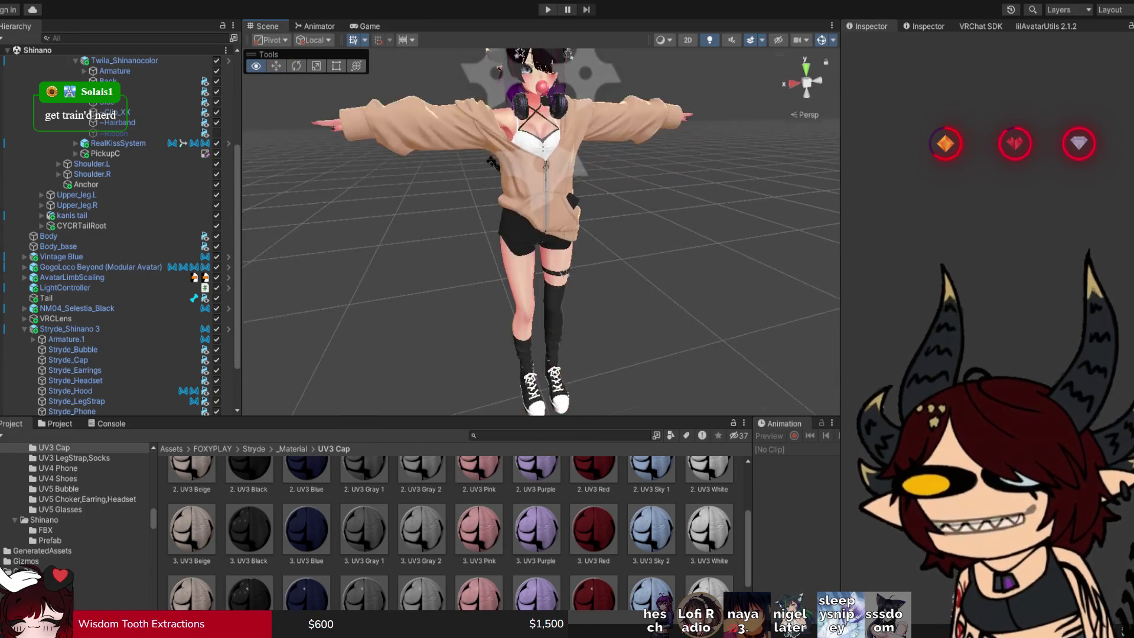
mouse_move(502, 267)
left_mouse_down()
mouse_move(384, 269)
mouse_move(414, 270)
mouse_move(398, 270)
left_mouse_up()
scroll(449, 270, "up", 3)
scroll(405, 270, "up", 2)
scroll(413, 270, "up", 5)
scroll(398, 270, "up", 2)
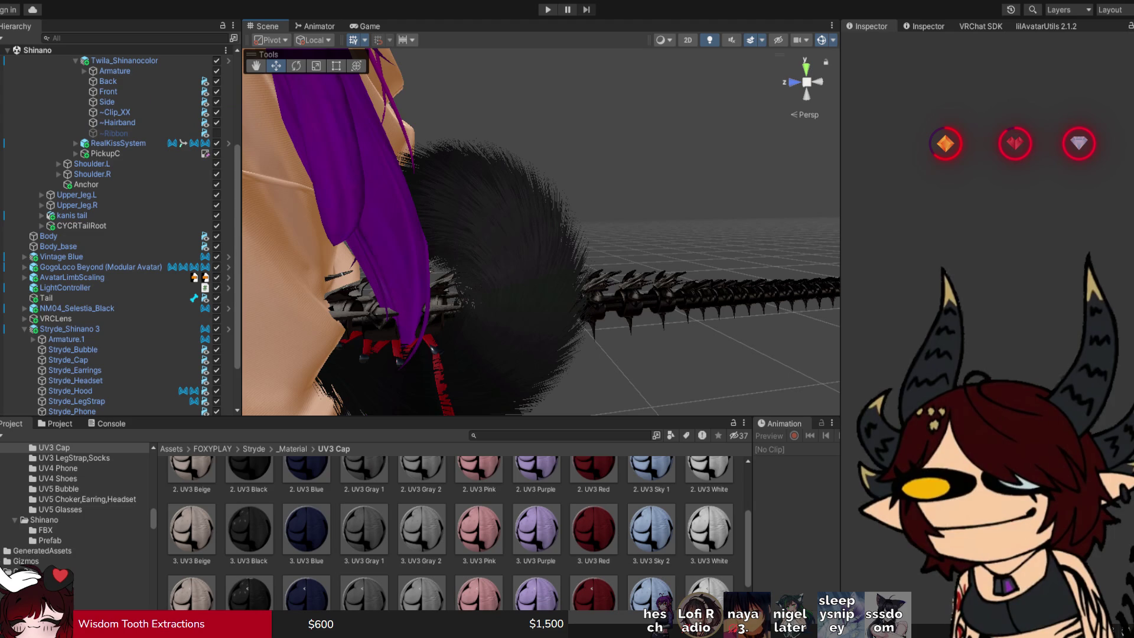
left_click(490, 248)
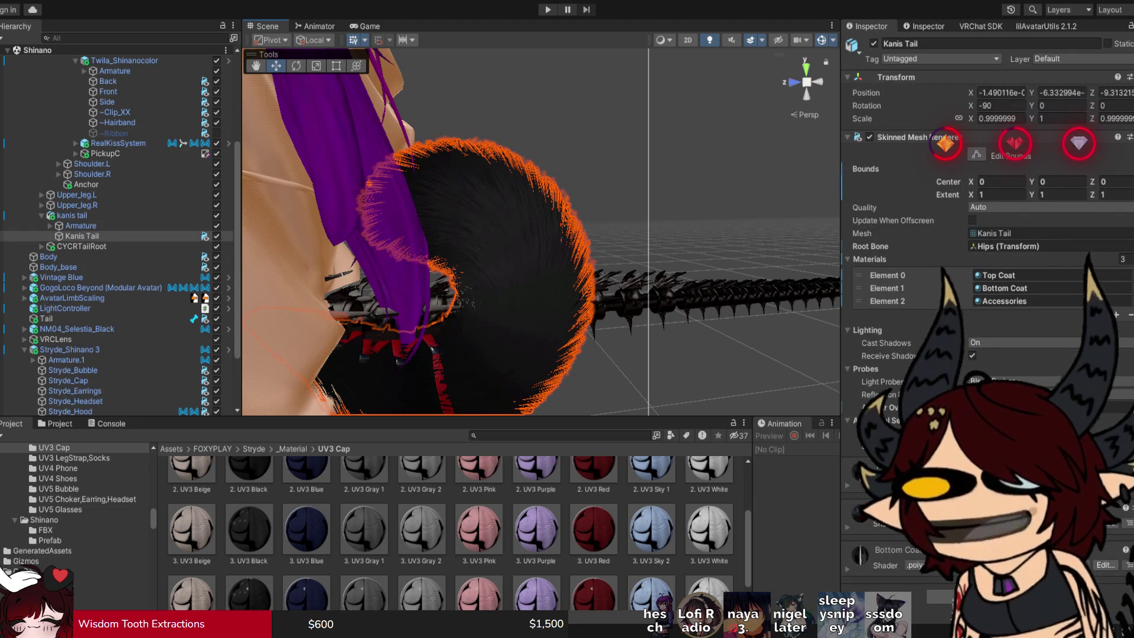
Open the Kanis Tail's Top Coat material and expand its Shading section.
left_click(998, 275)
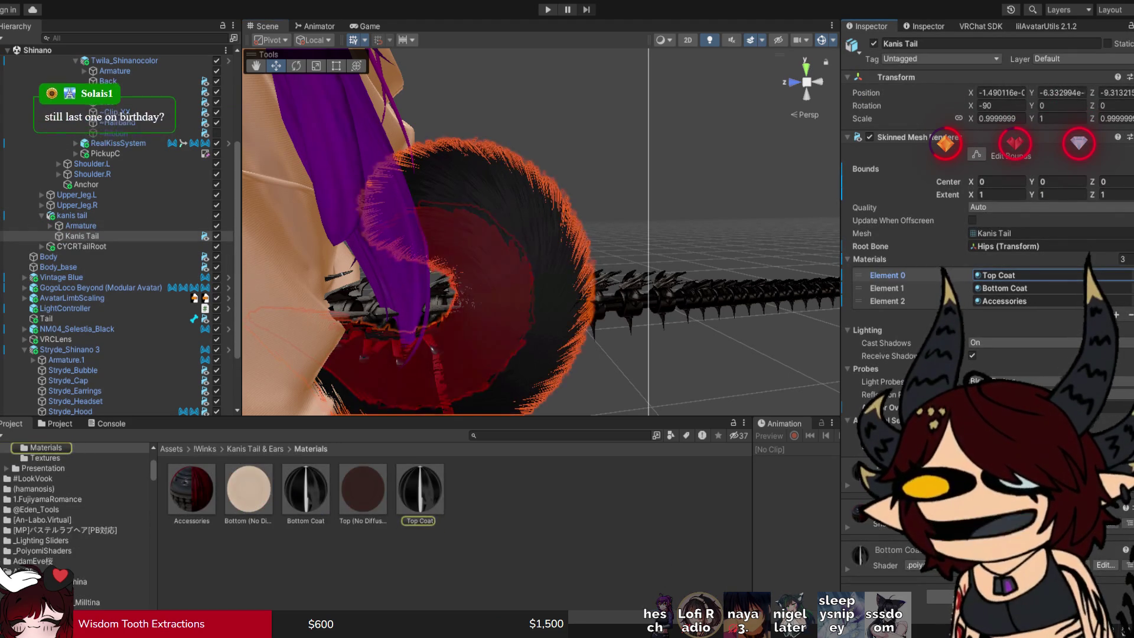
left_click(420, 493)
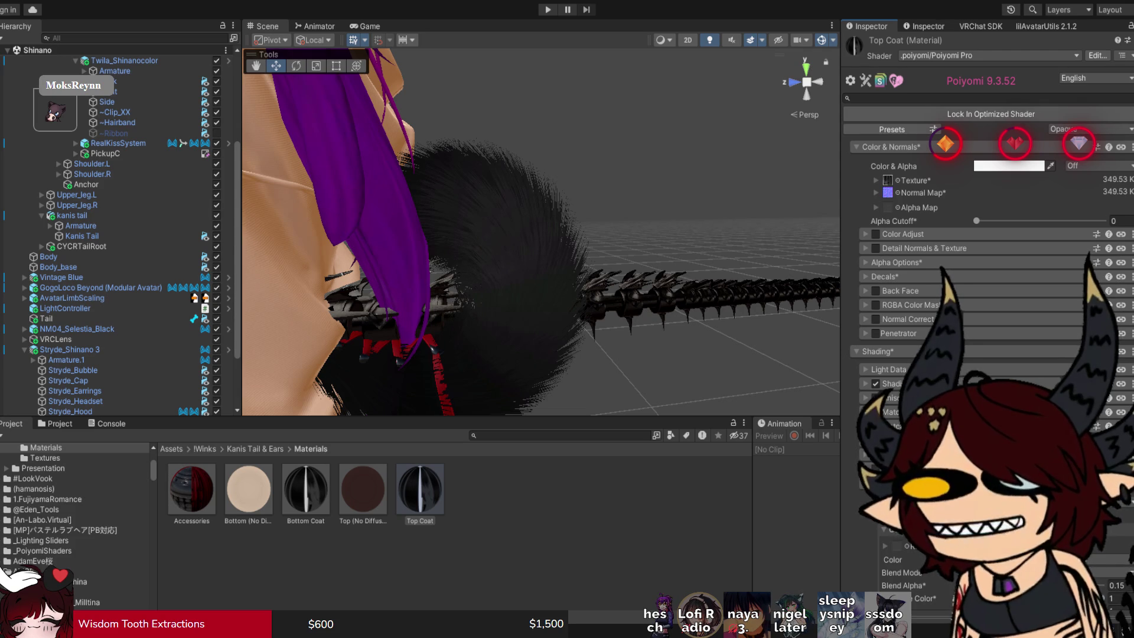
left_click(865, 383)
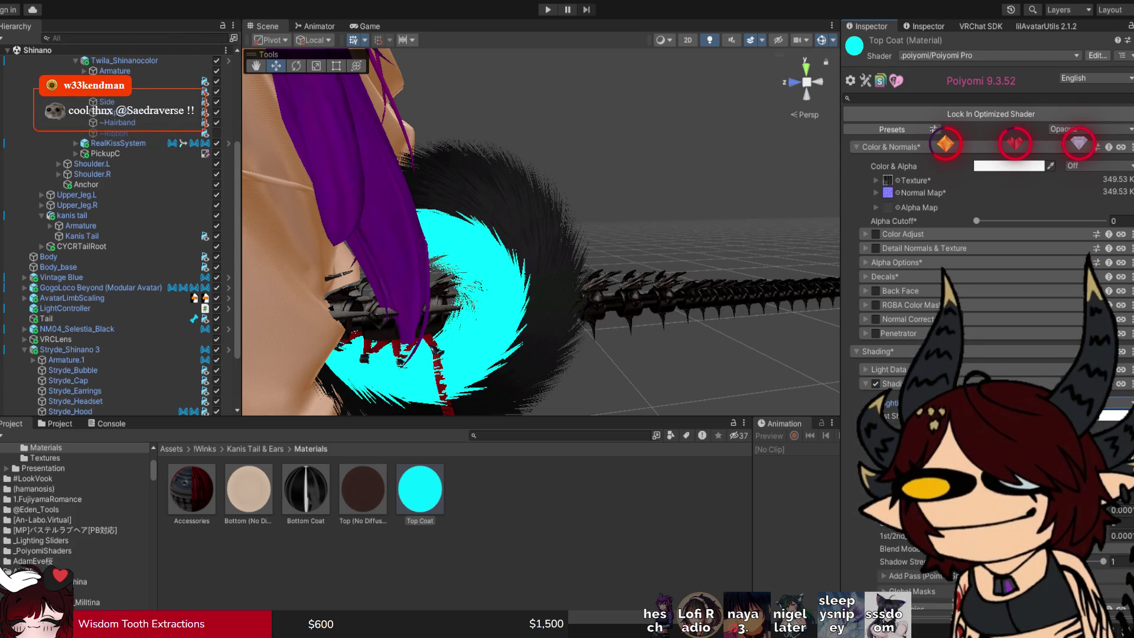
scroll(118, 222, "up", 3)
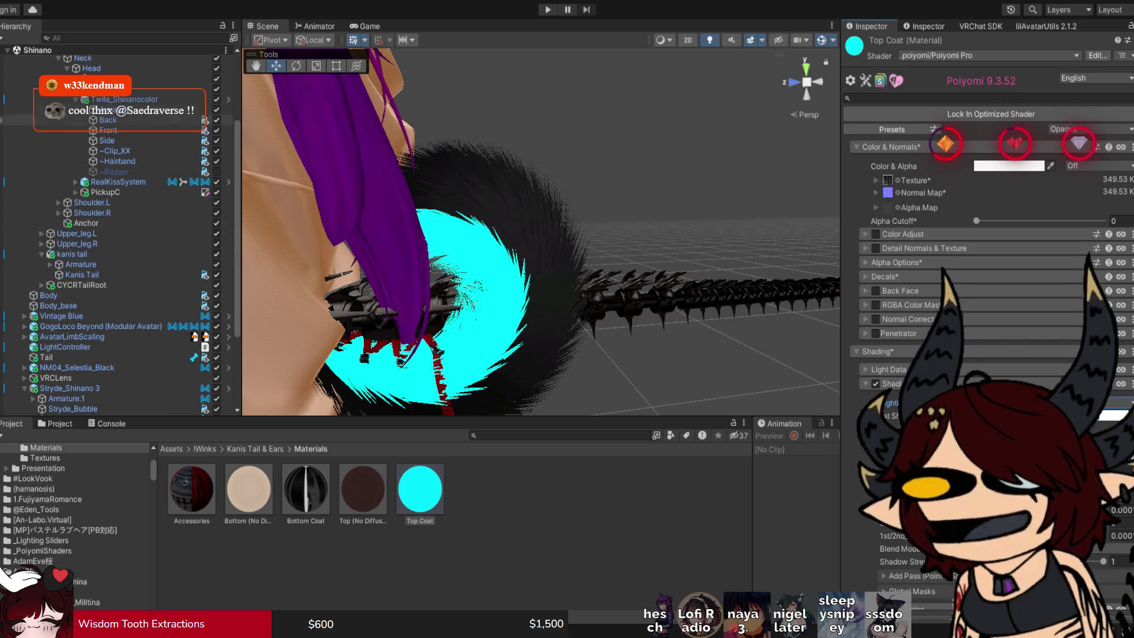
Hide Twila_Shinanocolor and raise a Shading slider to 0.671 to dim the fur's white streaks.
left_click(216, 100)
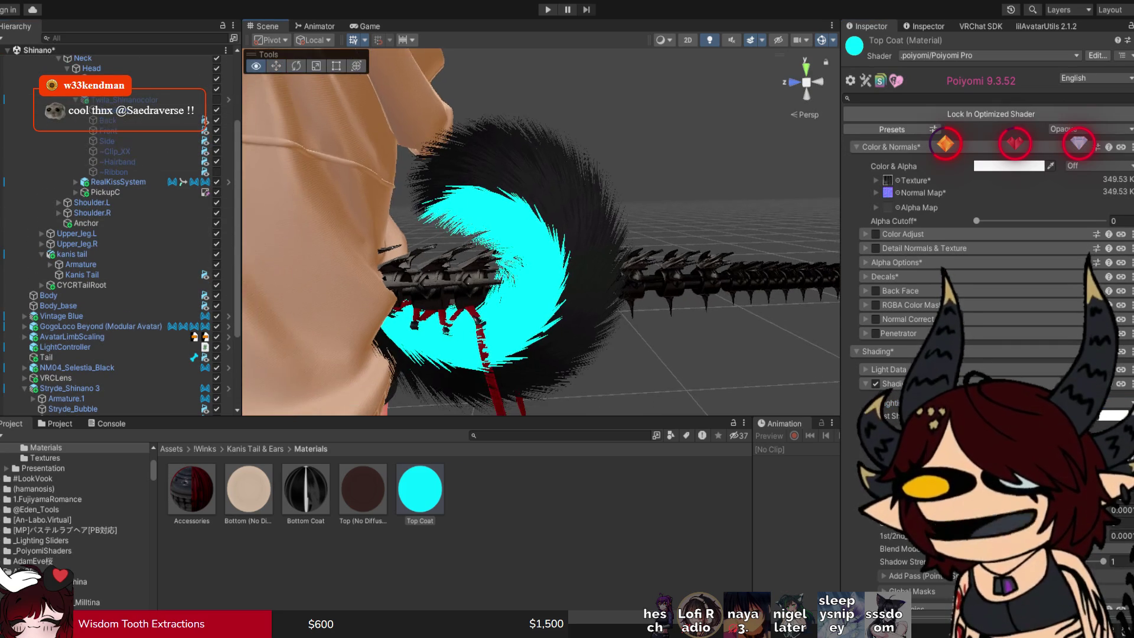
left_click_drag(531, 236, 542, 224)
key("alt")
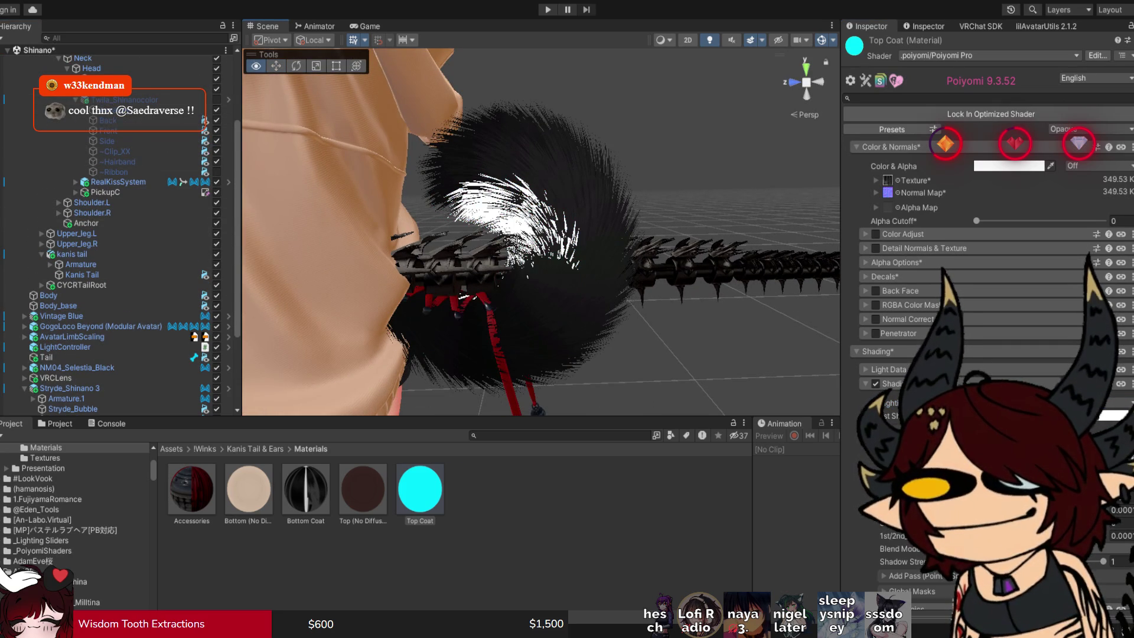
left_click_drag(464, 297, 482, 287)
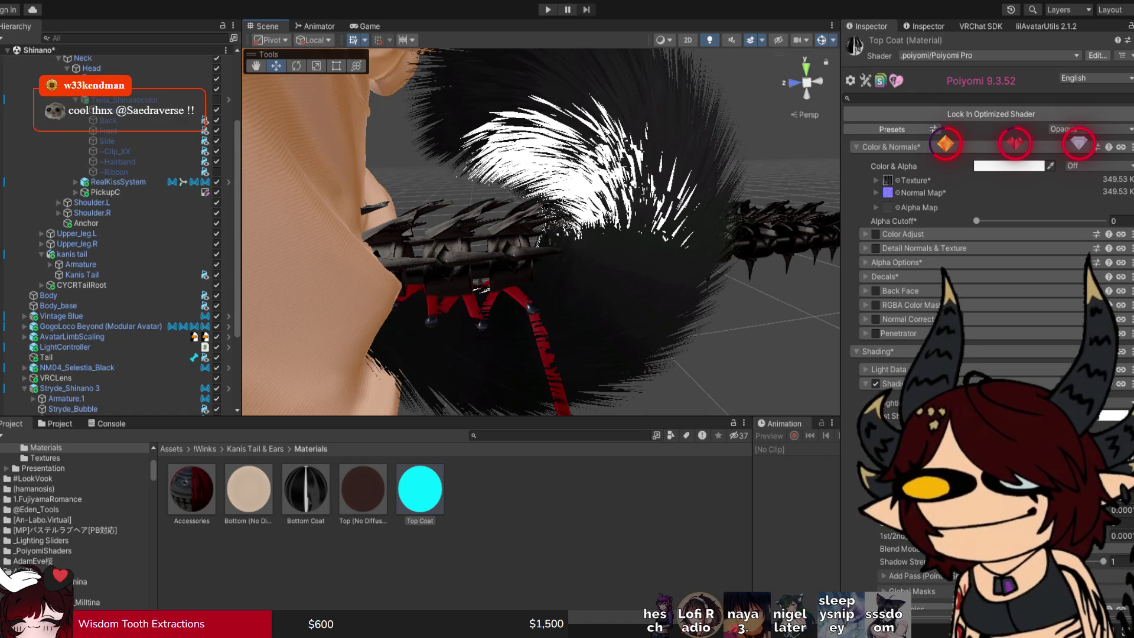
mouse_move(983, 509)
left_mouse_down()
mouse_move(1094, 510)
mouse_move(1067, 509)
left_mouse_up()
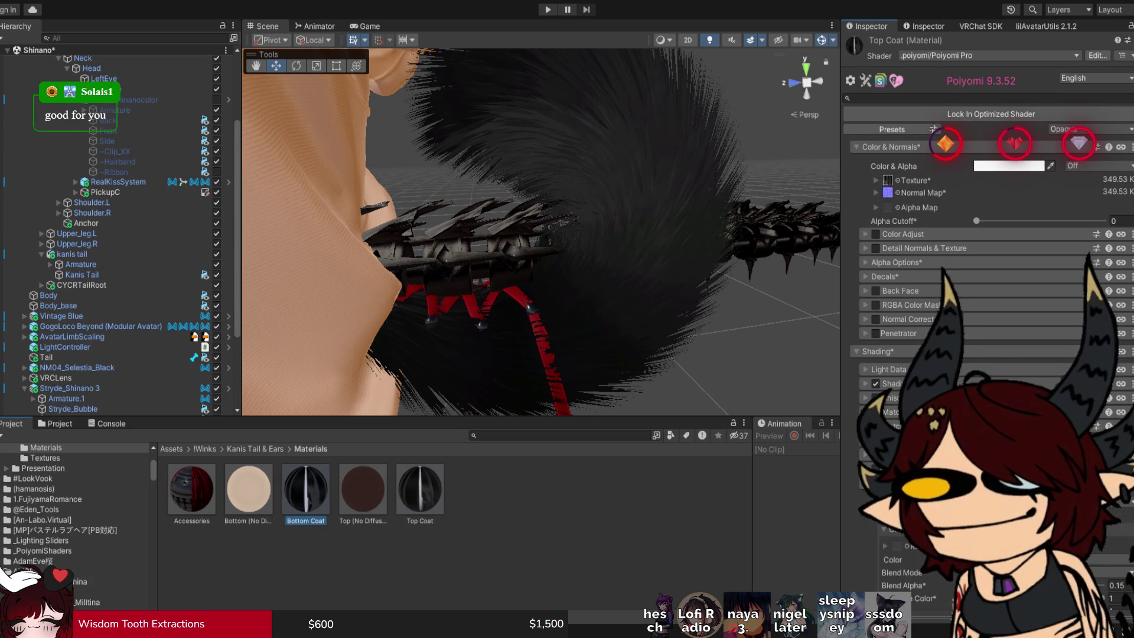
Open the tail's Bottom Coat material and collapse its Decals section.
left_click(305, 488)
left_click(884, 277)
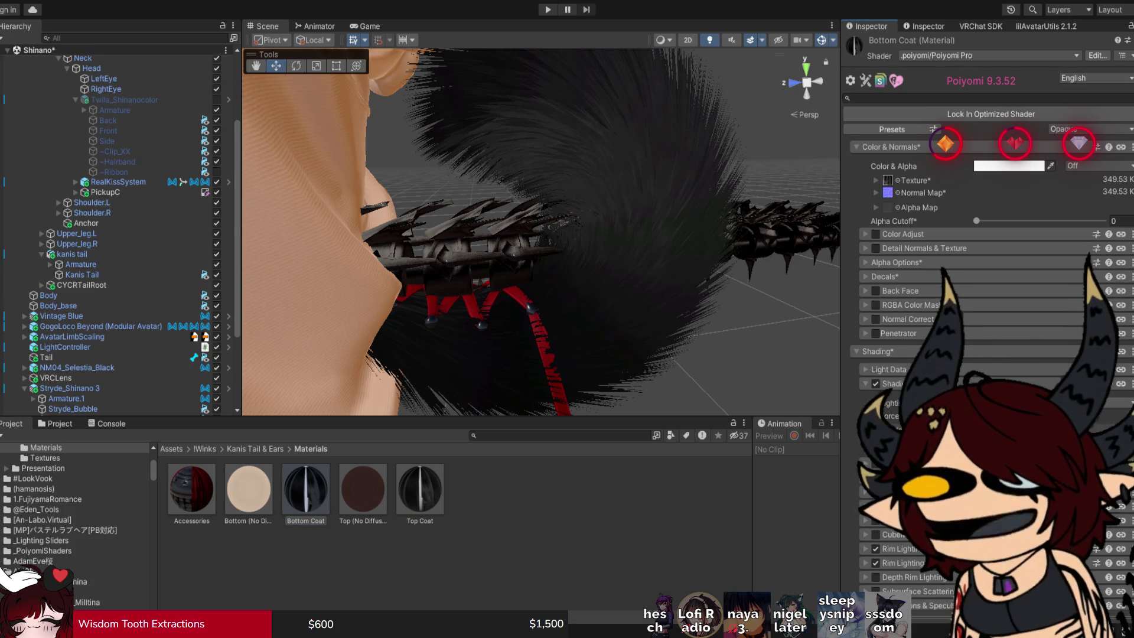
left_click_drag(540, 232, 414, 233)
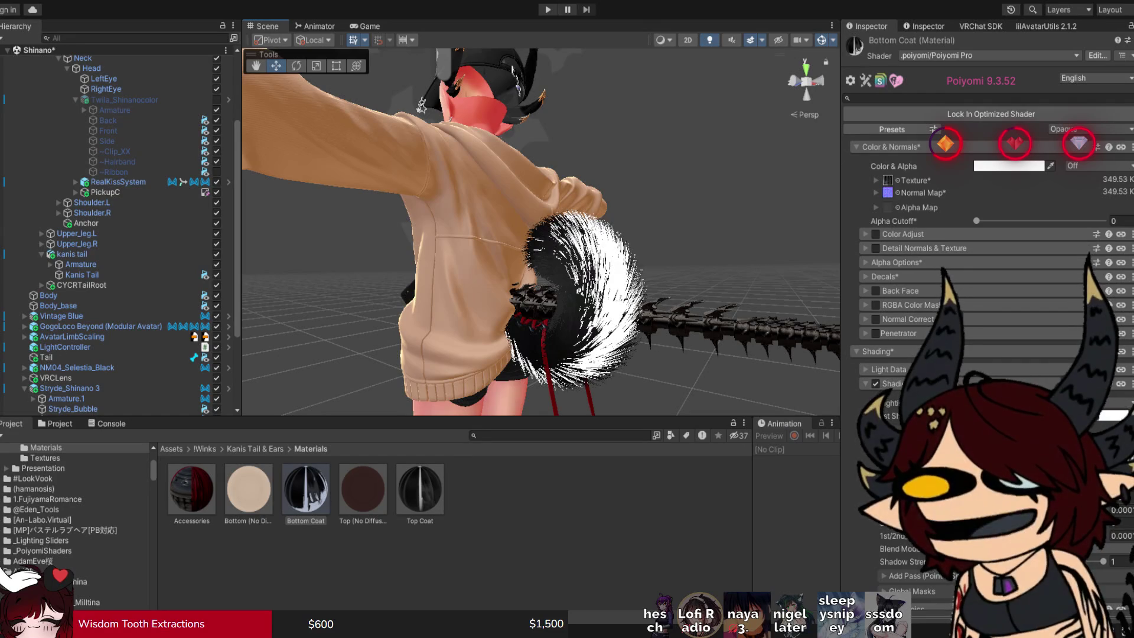
scroll(541, 232, "down", 5)
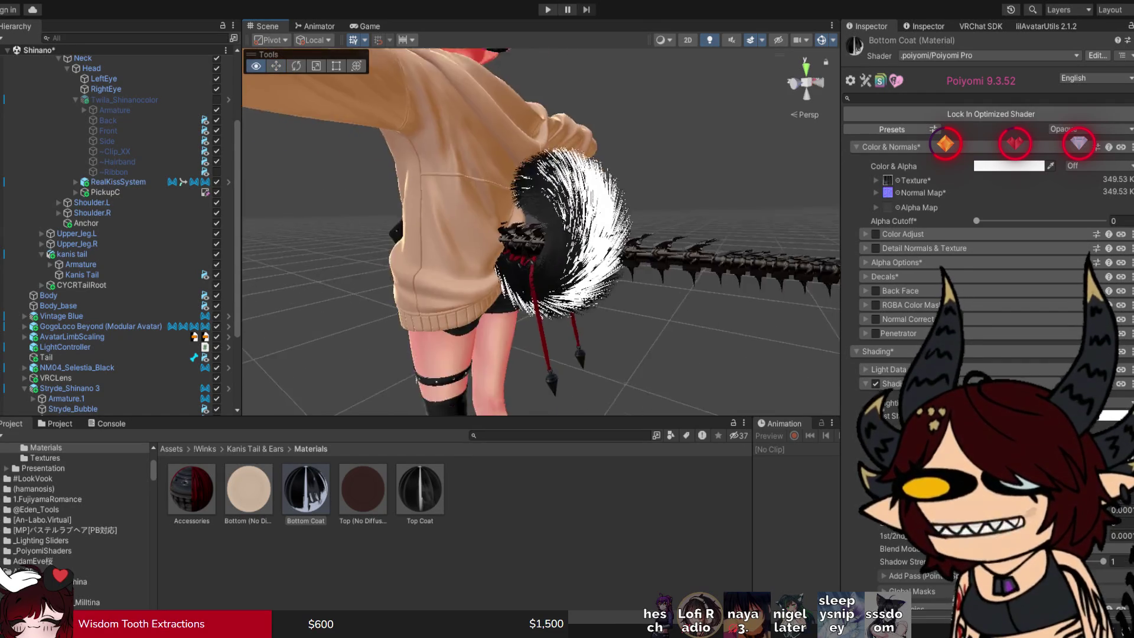
Orbit around the tail from several angles to inspect the black fur and hoodie back.
left_click_drag(540, 232, 508, 232)
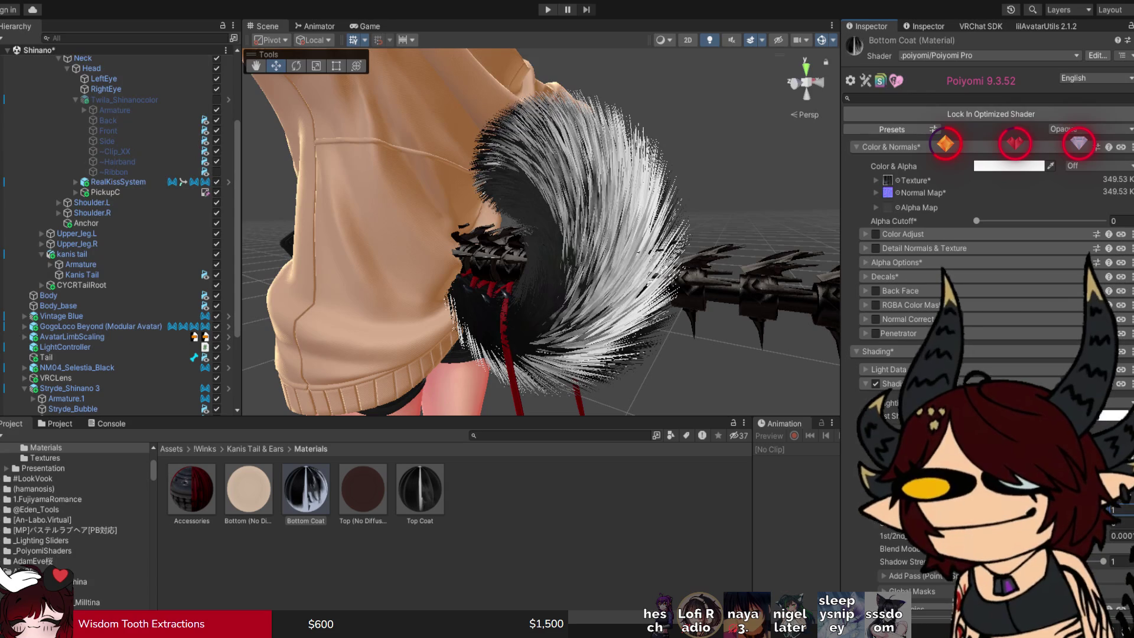
left_click_drag(508, 232, 348, 241)
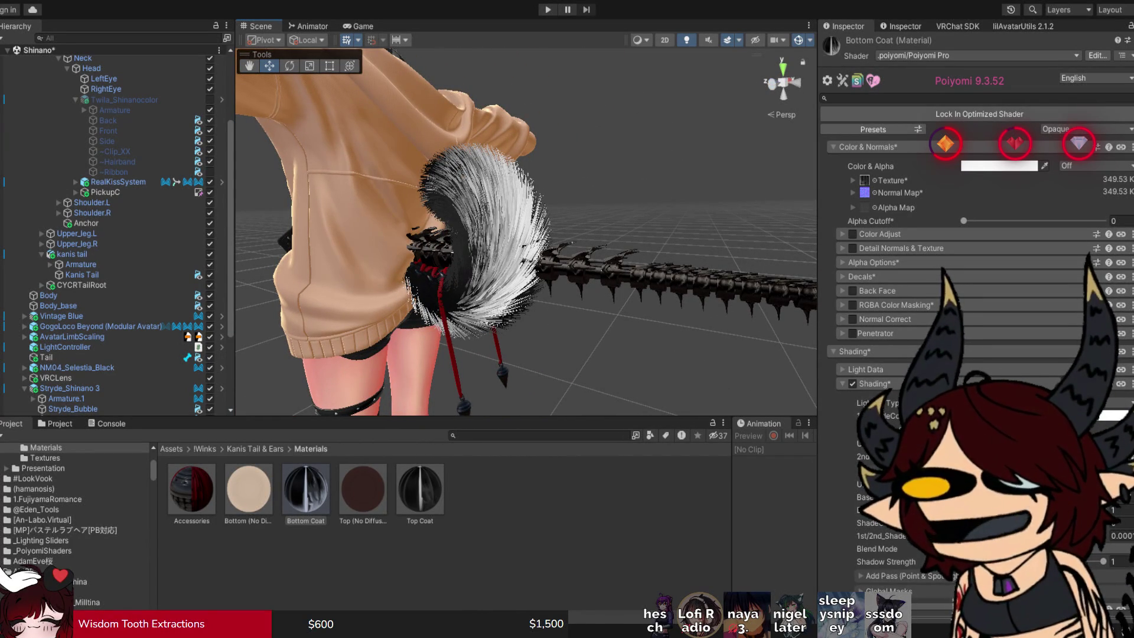
left_click_drag(348, 240, 189, 249)
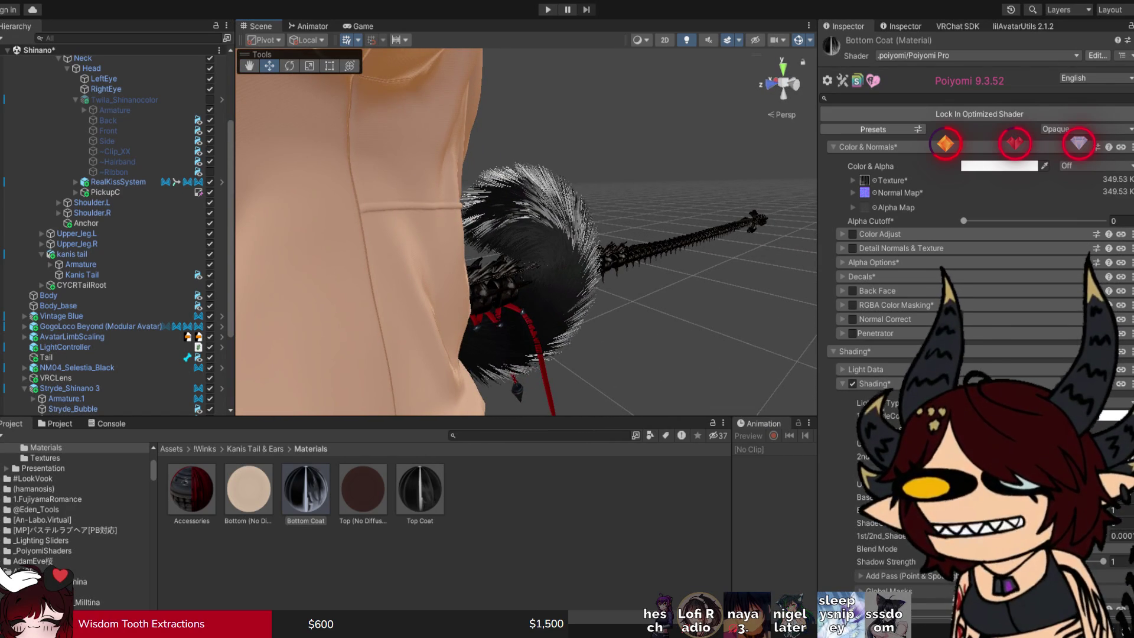
left_click_drag(525, 236, 458, 241)
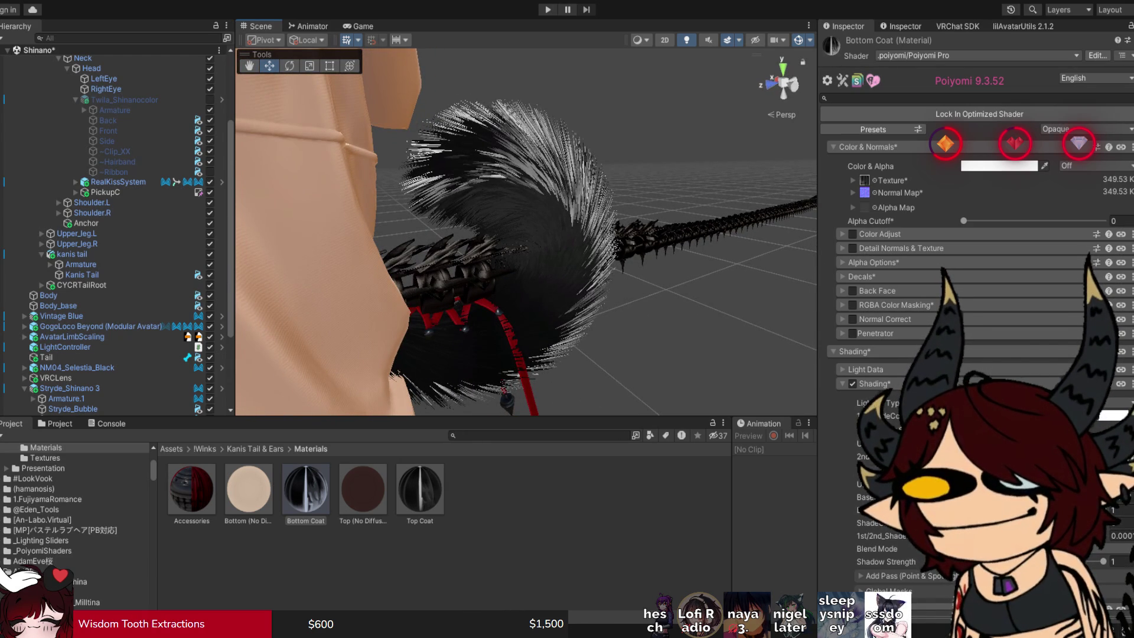
left_click_drag(525, 230, 496, 233)
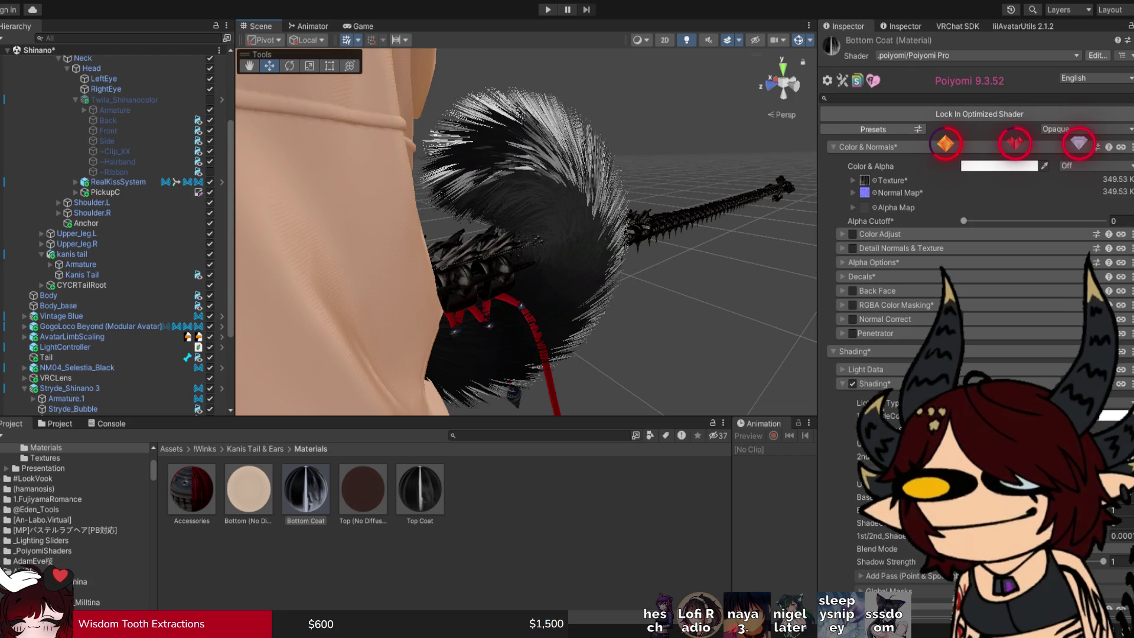
left_click_drag(526, 230, 283, 233)
scroll(526, 236, "up", 3)
scroll(525, 236, "down", 3)
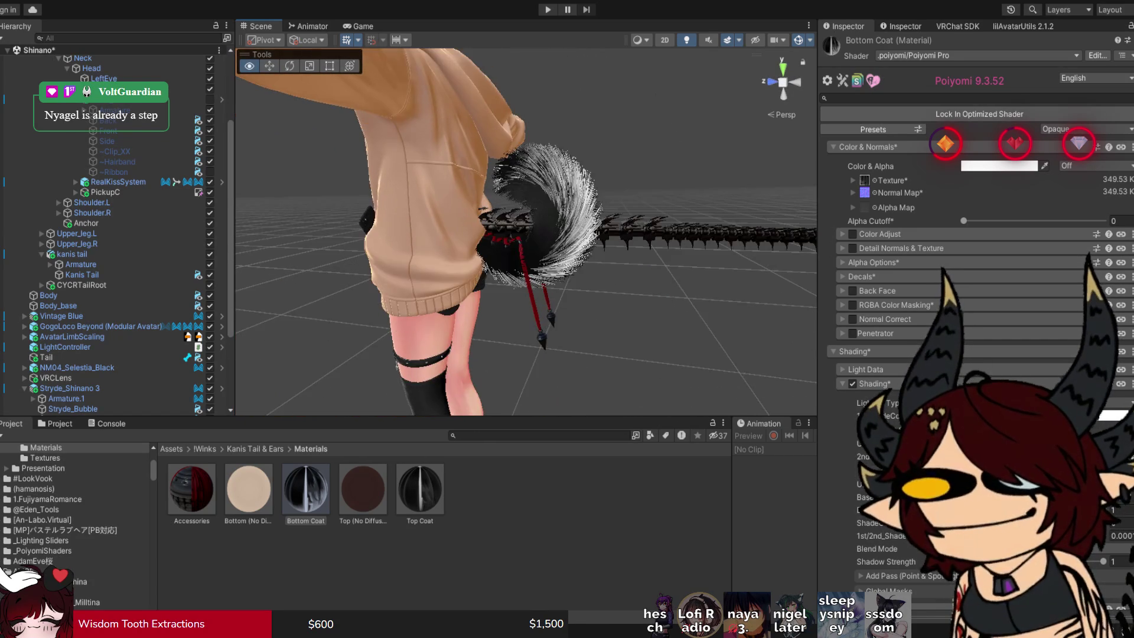
scroll(526, 236, "up", 2)
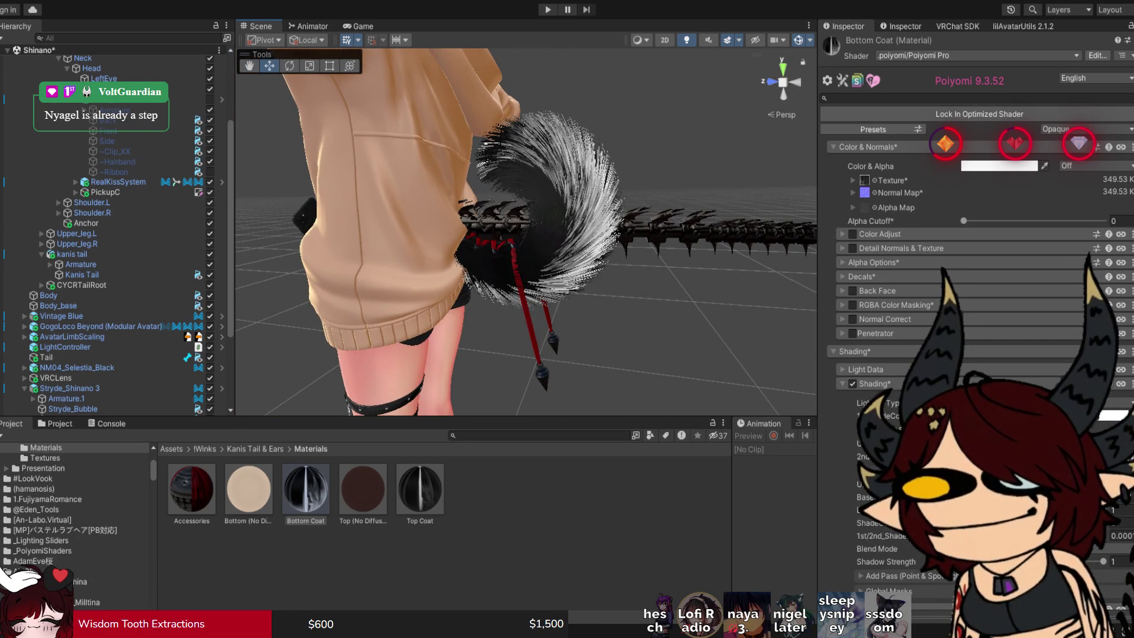
left_click_drag(283, 233, 271, 233)
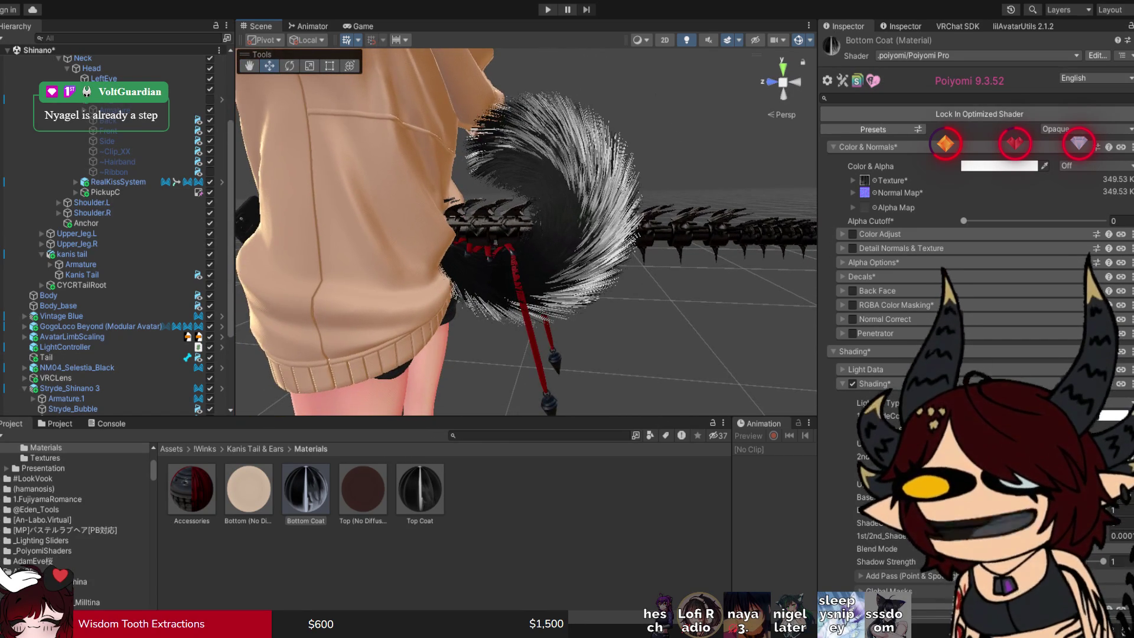
left_click_drag(525, 236, 508, 236)
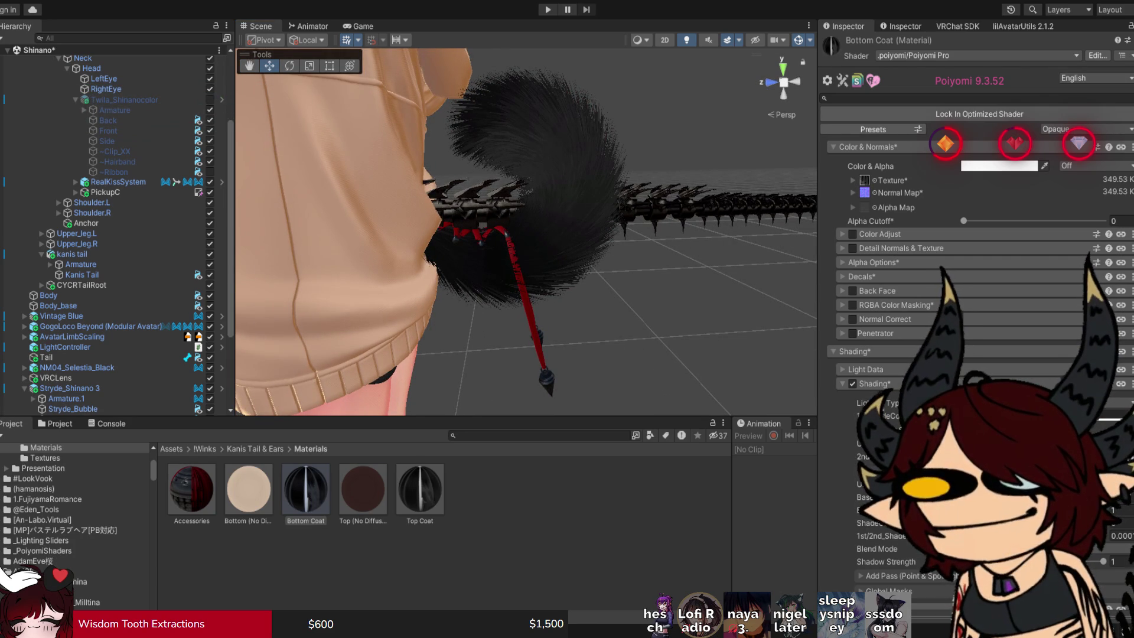
left_click_drag(526, 237, 431, 237)
Re-enable the Twila_Shinanocolor hair so the purple hair shows again.
scroll(526, 232, "down", 5)
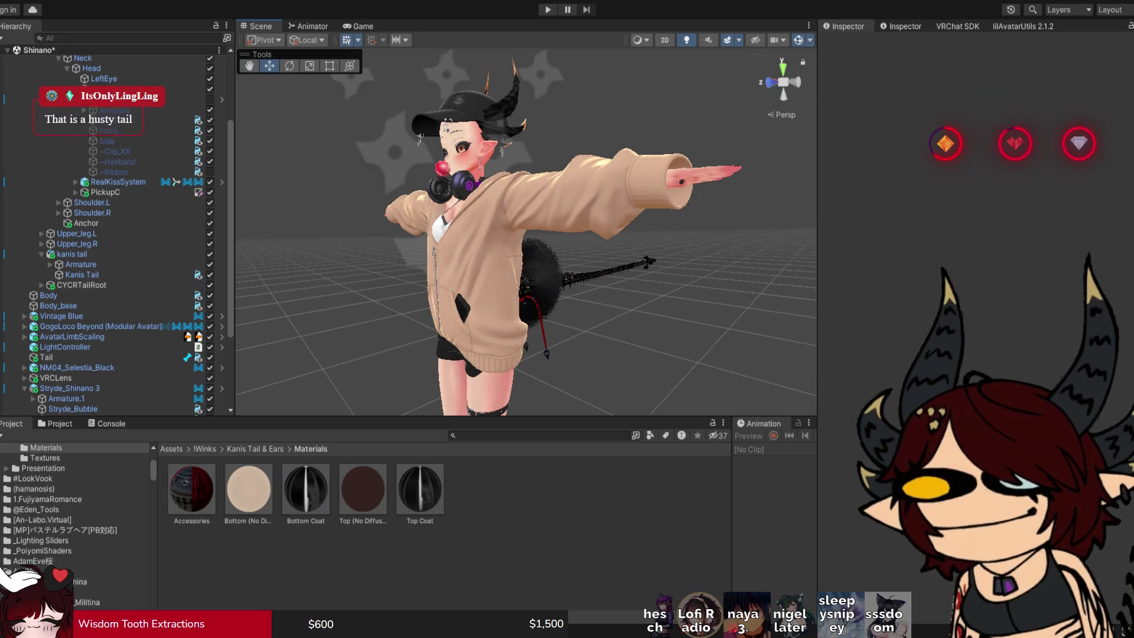
left_click_drag(525, 236, 455, 236)
scroll(526, 232, "up", 3)
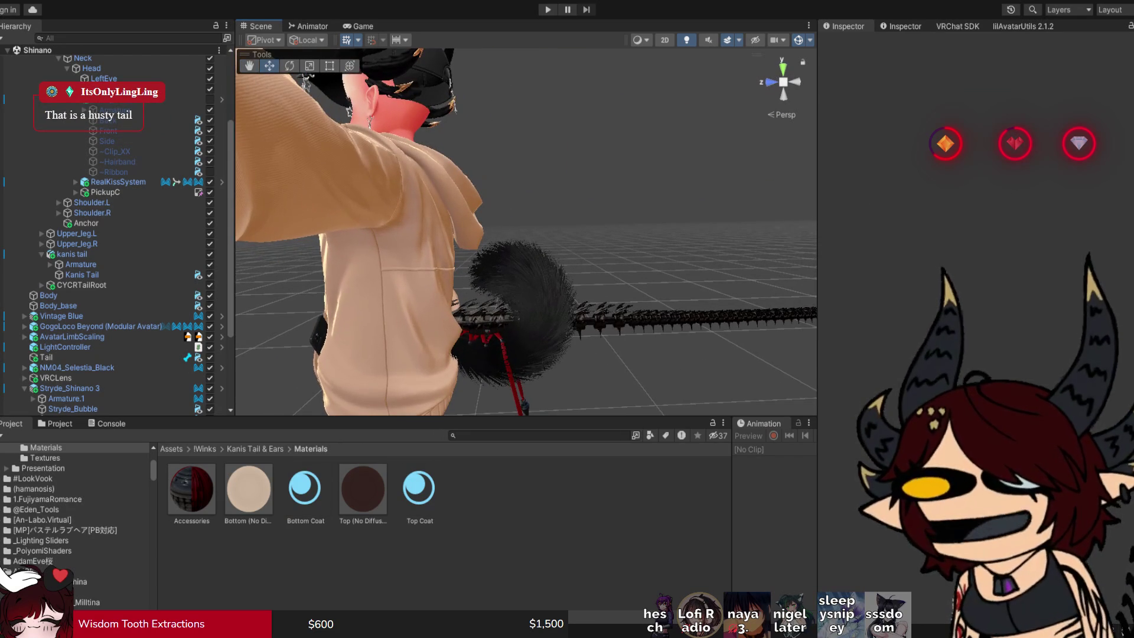
left_click(210, 99)
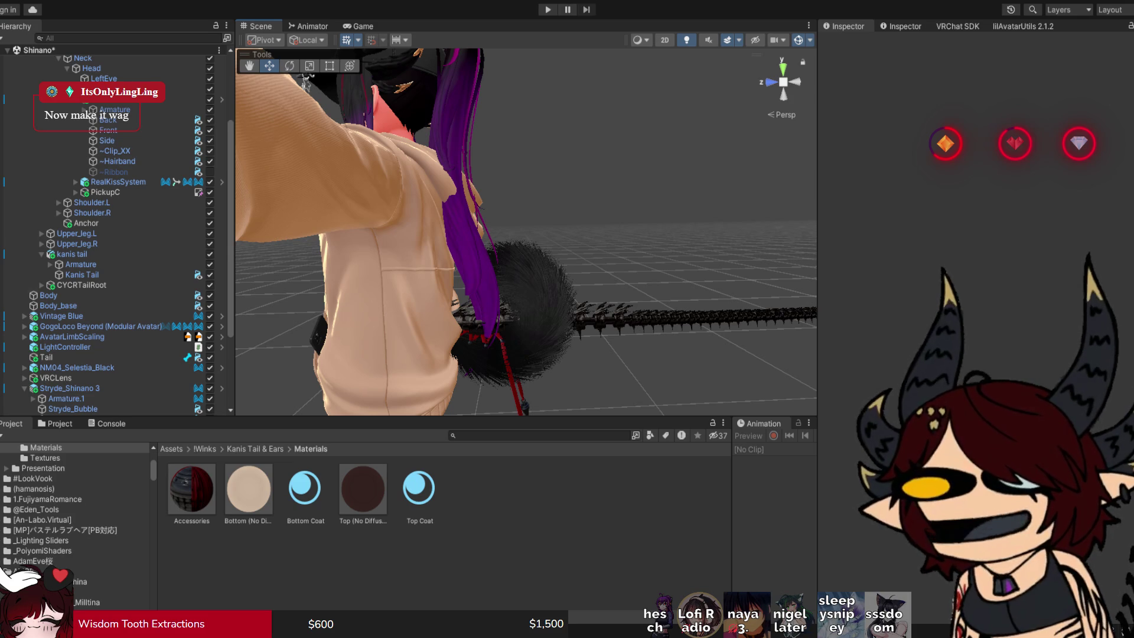
Collapse the kanis tail, Twila_Shinanocolor, Head, Neck, Chest, Spine and Armature foldouts.
left_click(41, 254)
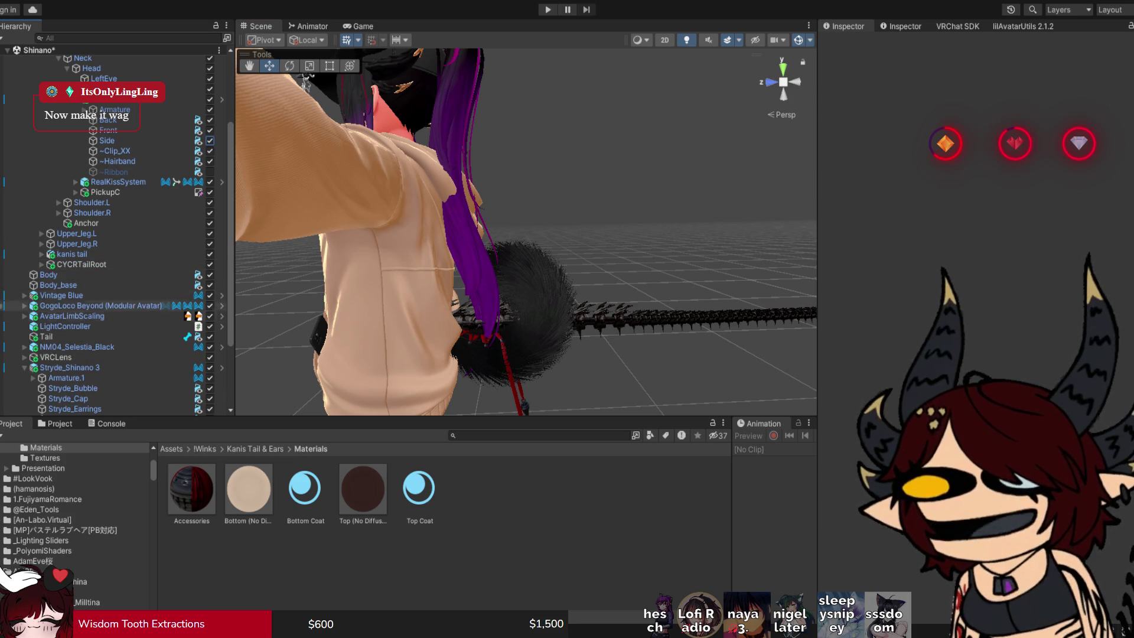
scroll(106, 295, "down", 4)
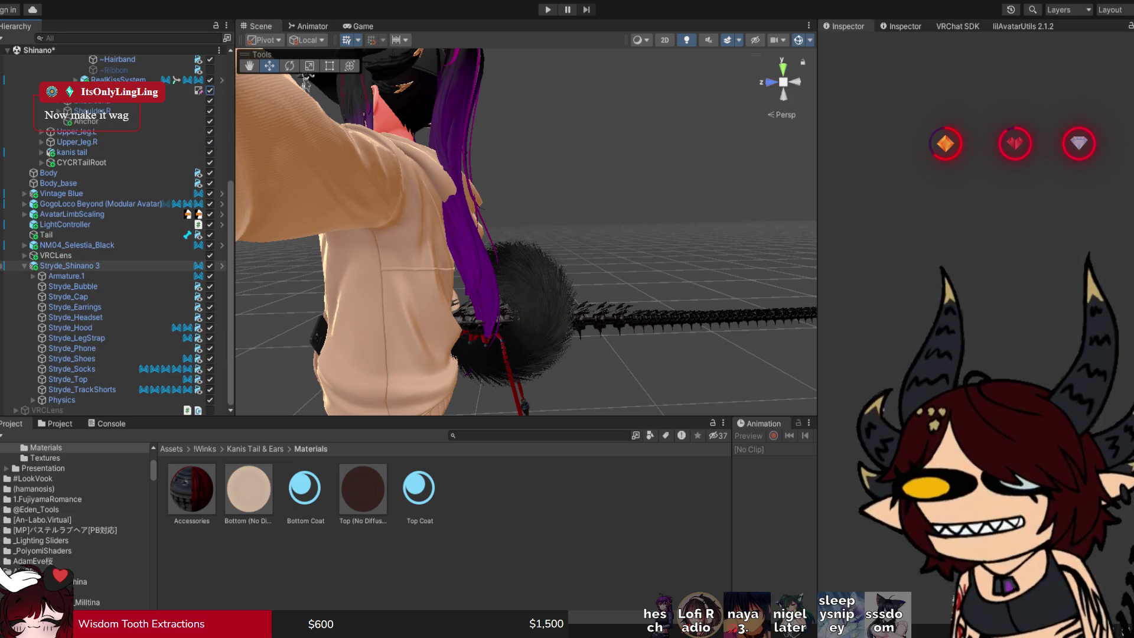
scroll(106, 266, "up", 8)
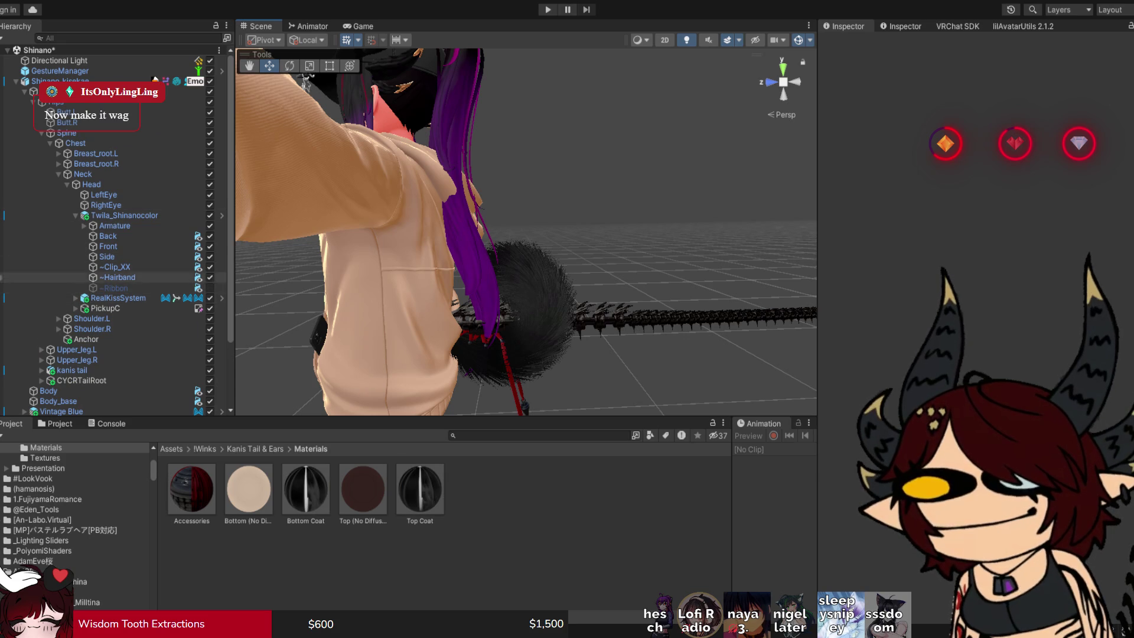
left_click(76, 214)
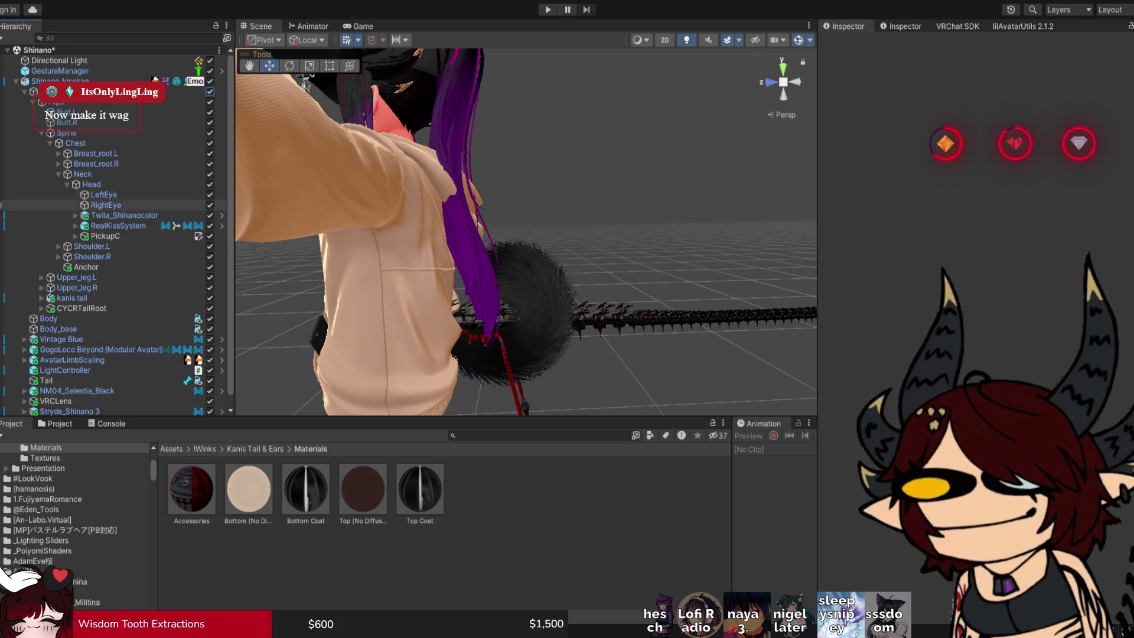
left_click(68, 184)
left_click(59, 174)
left_click(51, 143)
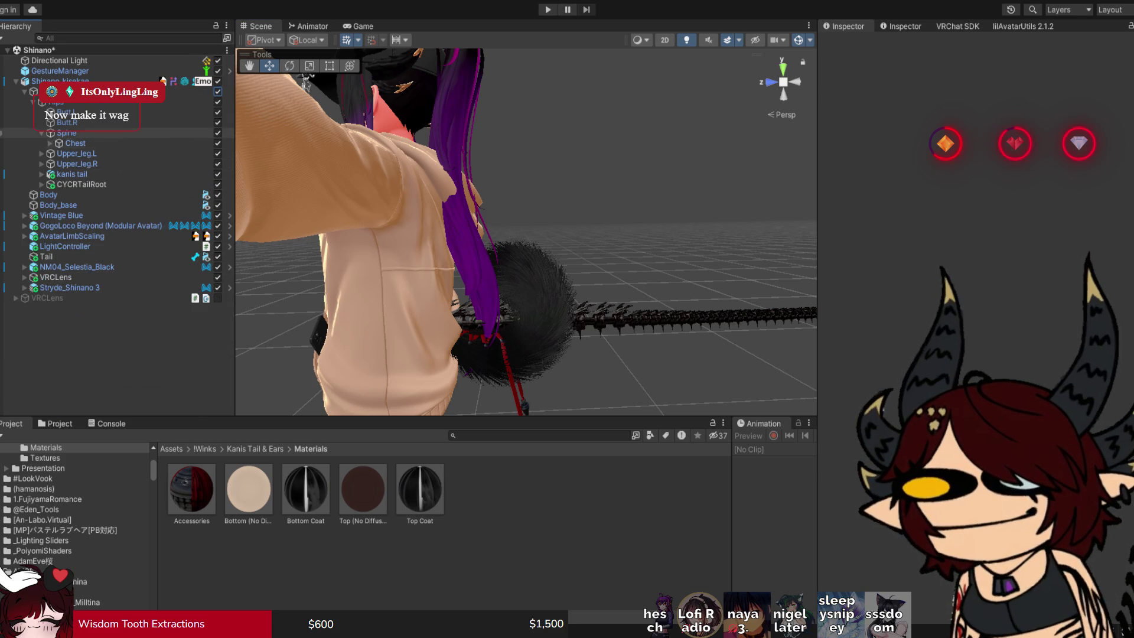
left_click(33, 101)
left_click(24, 91)
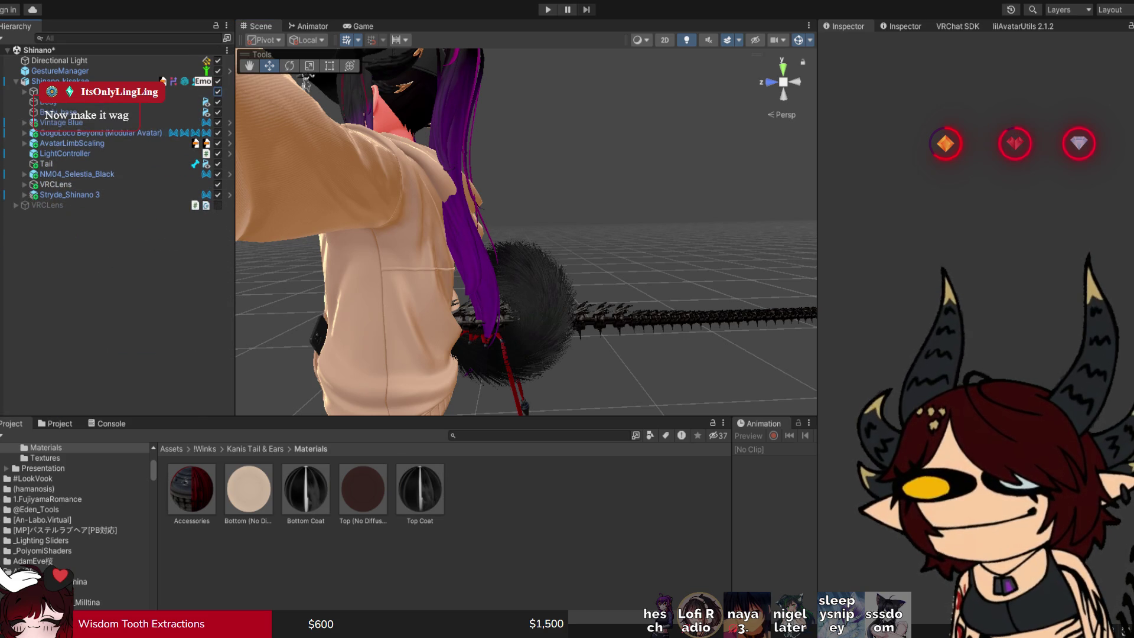
mouse_move(526, 231)
left_mouse_down()
mouse_move(526, 366)
mouse_move(519, 289)
mouse_move(567, 265)
mouse_move(809, 265)
left_mouse_up()
left_click_drag(525, 236, 572, 236)
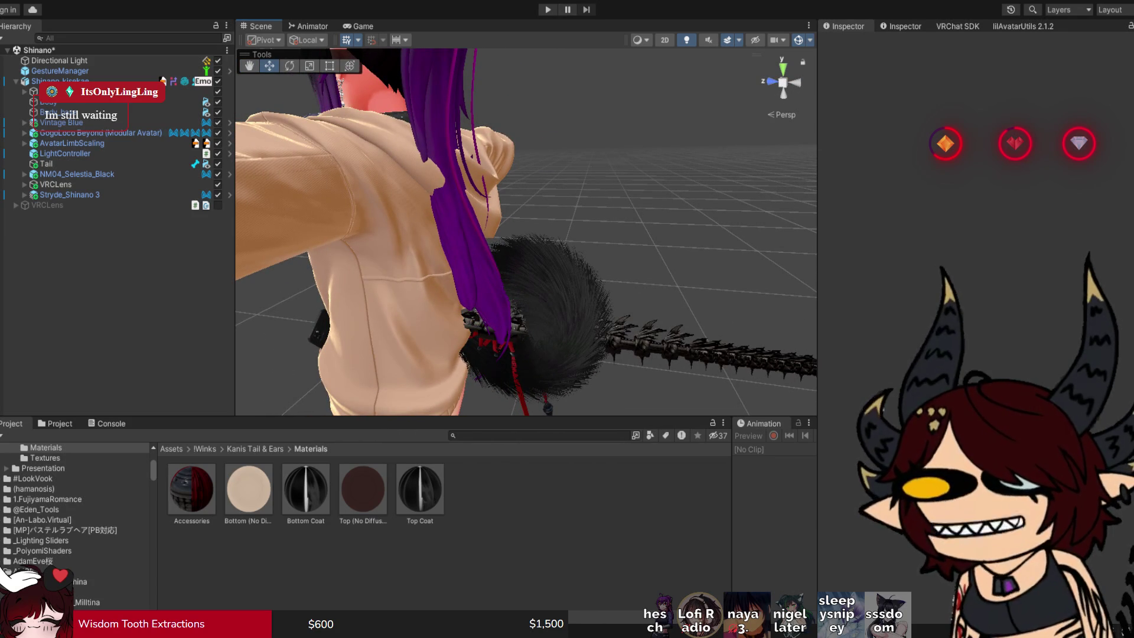
Select the Kanis Tail mesh and remove its Accessories material in Element 2.
left_click_drag(573, 236, 670, 222)
left_click(775, 75)
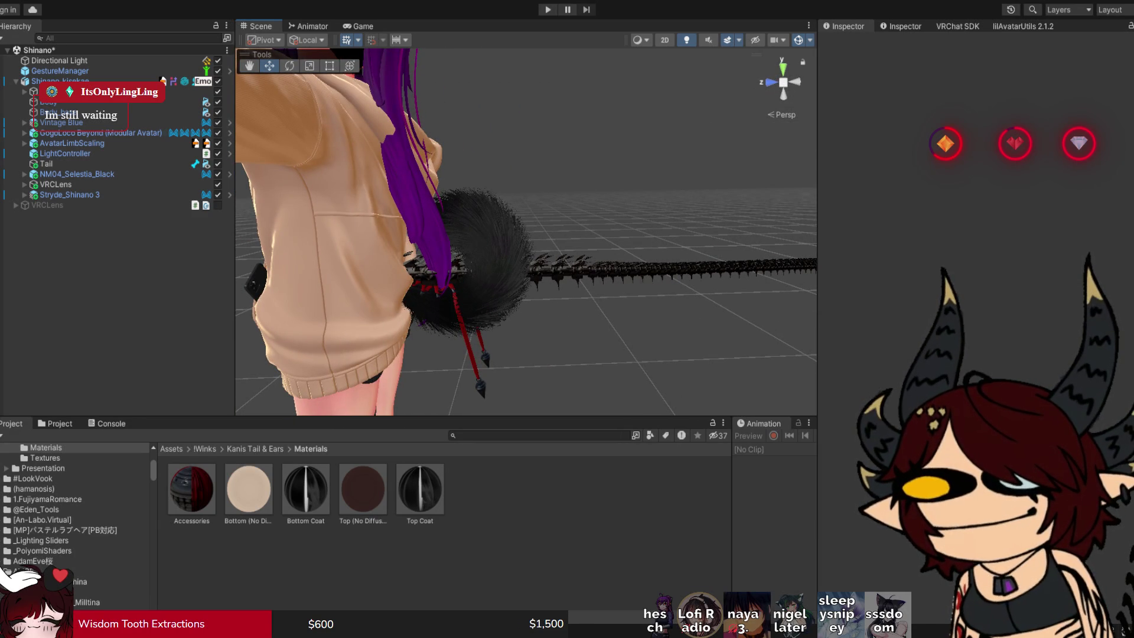
left_click_drag(670, 222, 602, 230)
left_click(561, 224)
left_click(561, 225)
left_click(1129, 314)
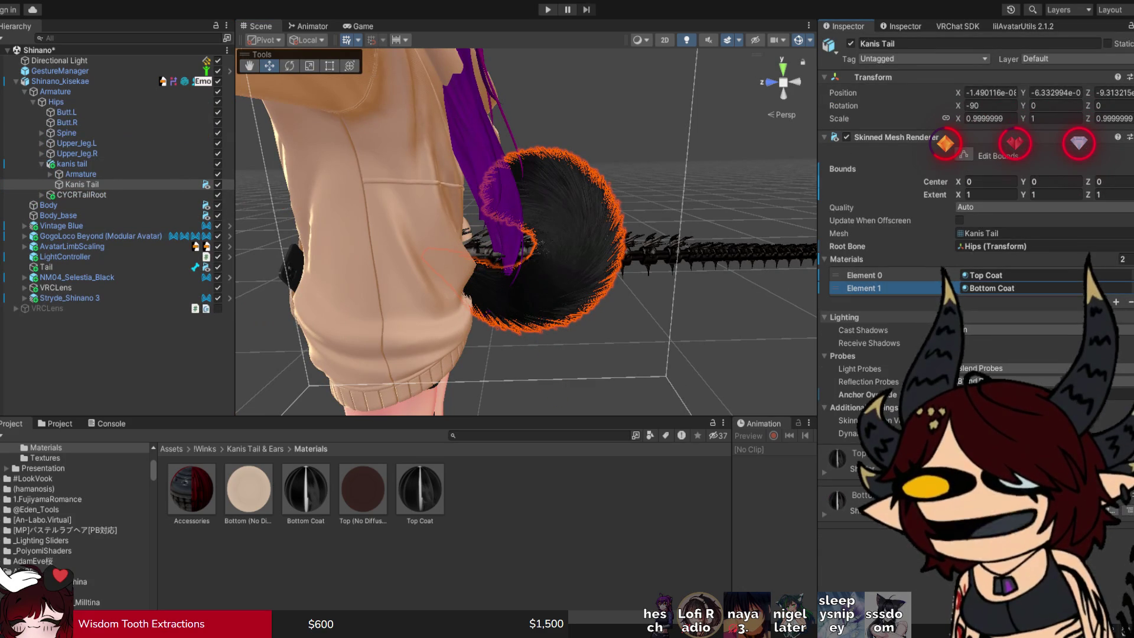
Orbit around the avatar to review it from above and the front.
scroll(526, 232, "up", 5)
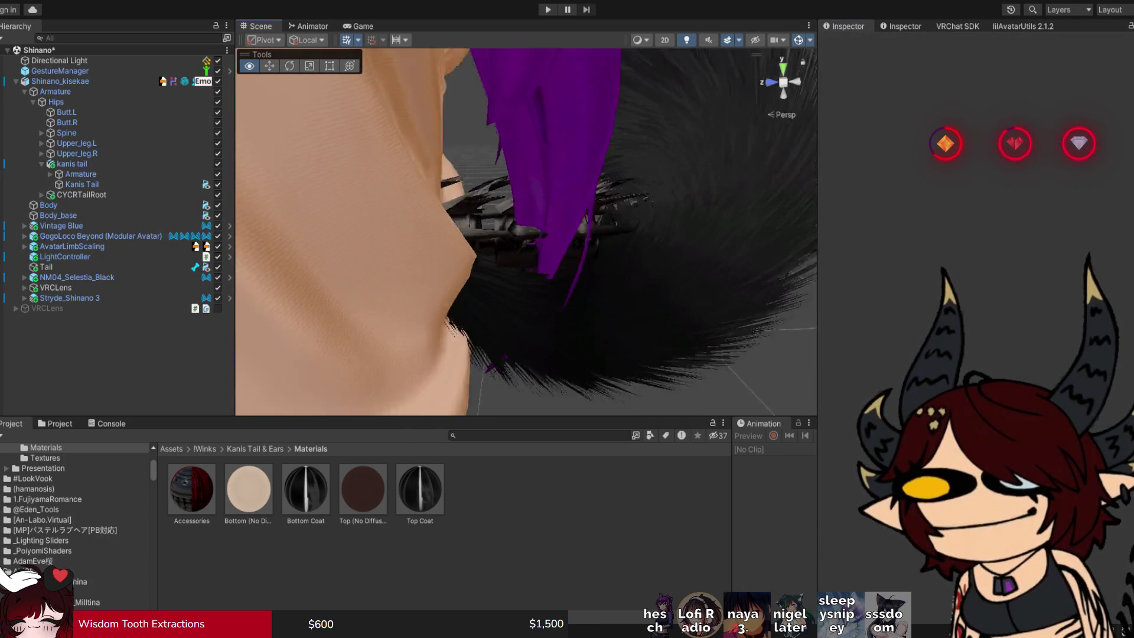
scroll(525, 232, "down", 5)
left_click_drag(464, 408, 470, 396)
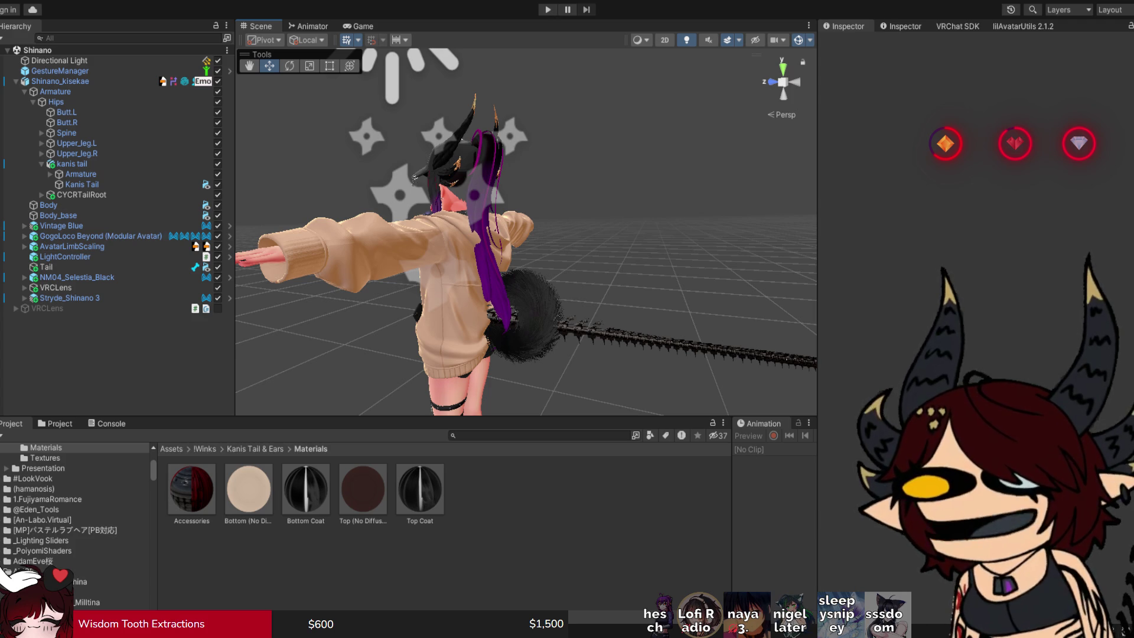
scroll(345, 112, "up", 5)
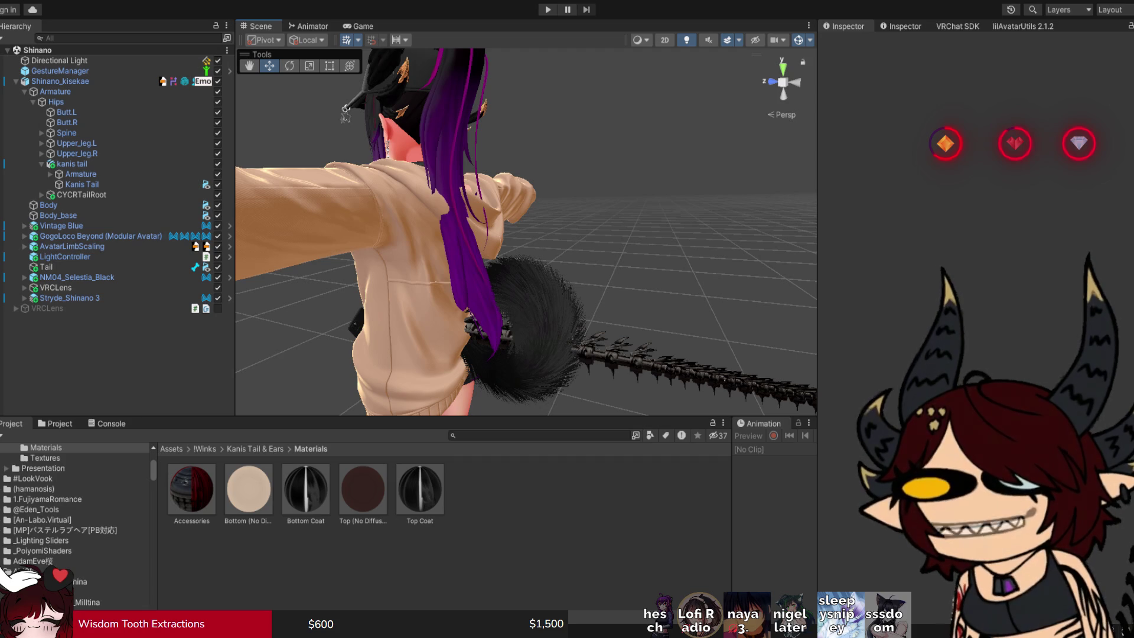
mouse_move(425, 83)
left_mouse_down()
mouse_move(355, 101)
mouse_move(201, 97)
left_mouse_up()
mouse_move(414, 177)
left_mouse_down()
mouse_move(414, 237)
mouse_move(230, 237)
left_mouse_up()
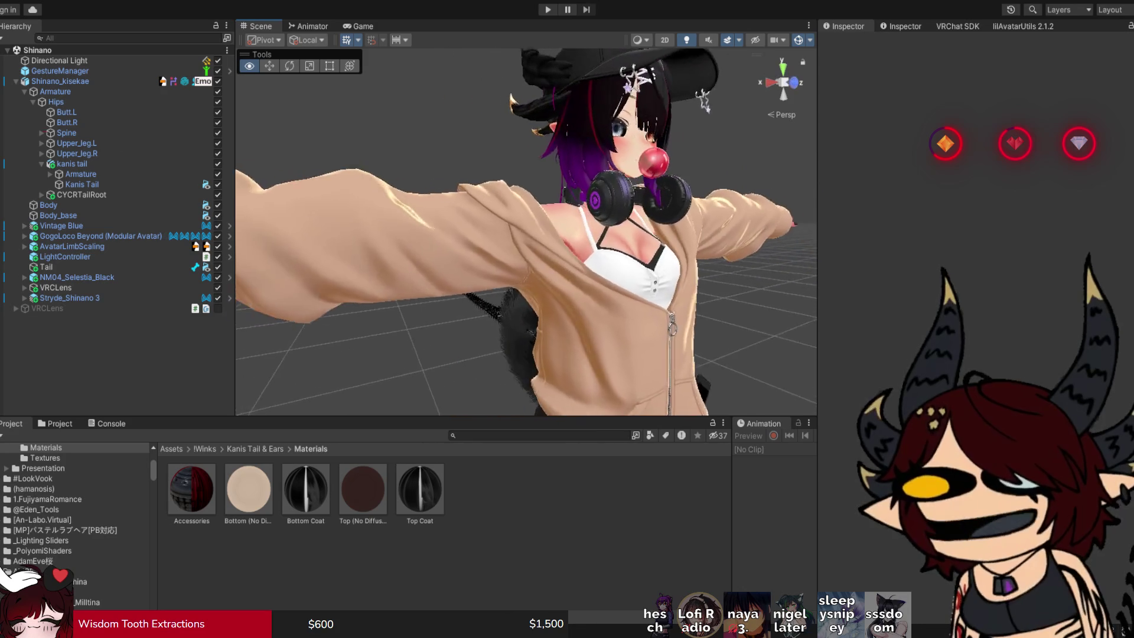
left_click_drag(414, 237, 372, 236)
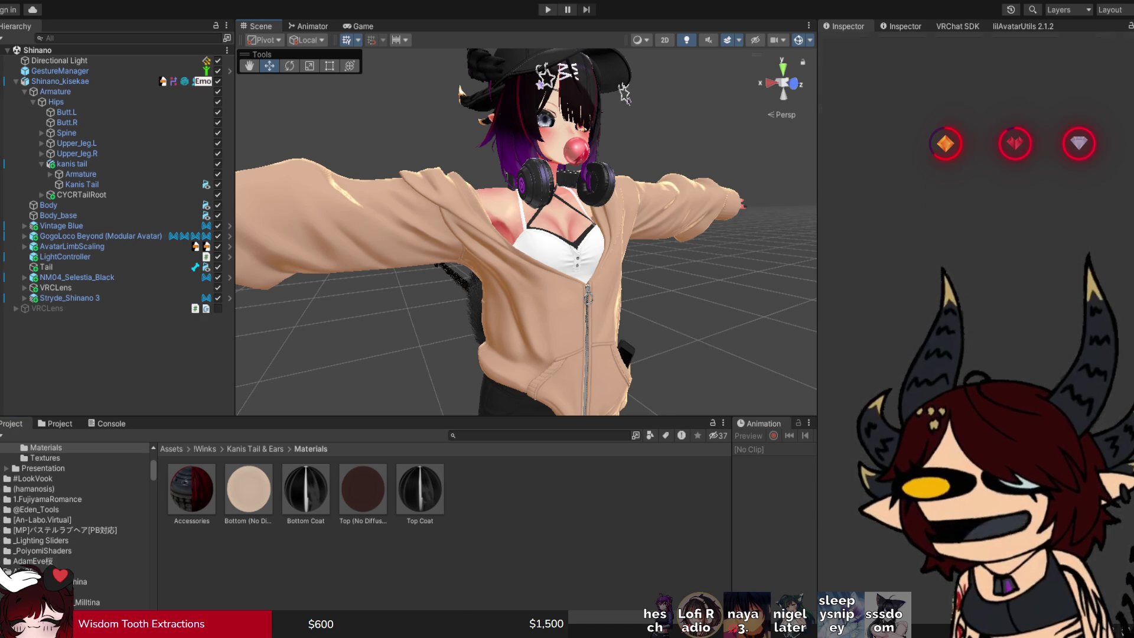
Select Stryde_Hood and open its 8. UV1 Beige material, collapsing the Shading section.
left_click(449, 331)
double_click(987, 288)
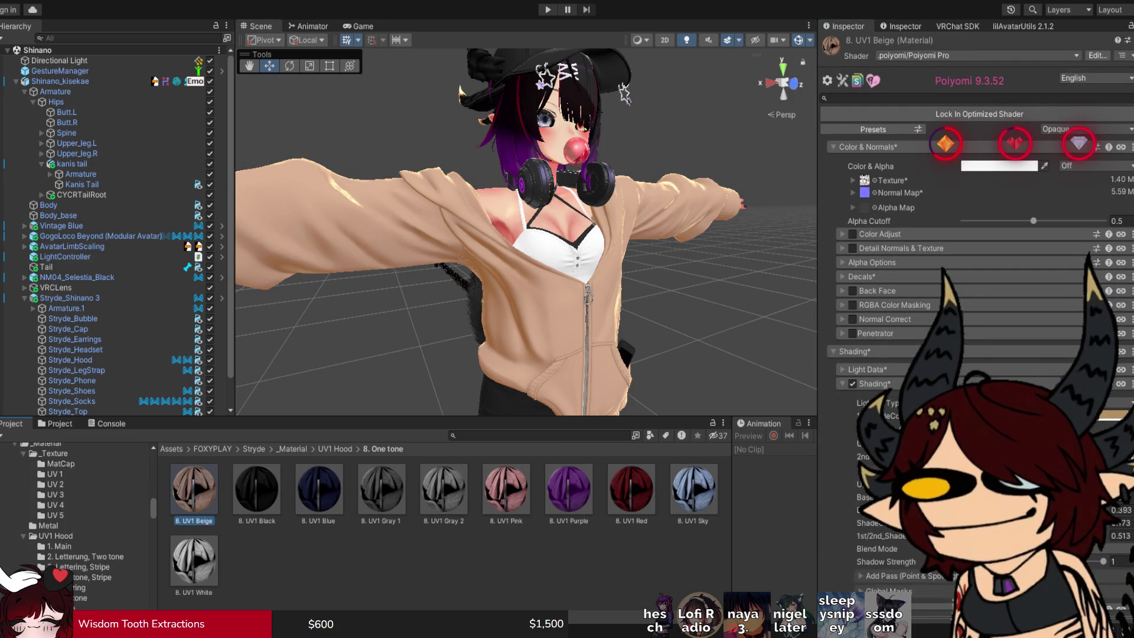
left_click(843, 383)
scroll(975, 295, "down", 3)
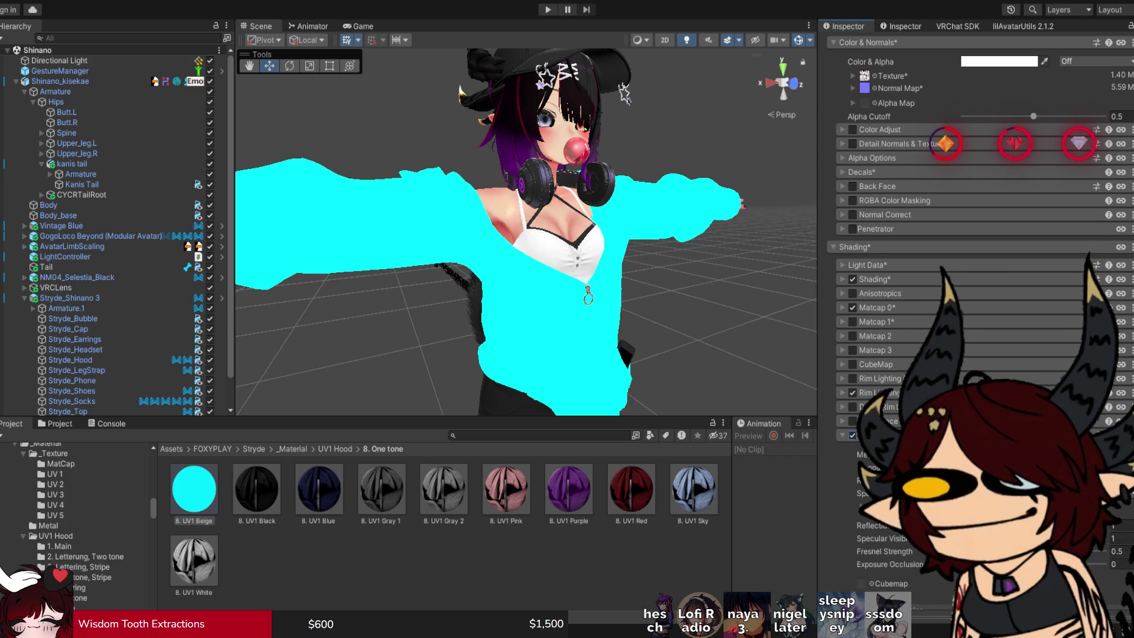
scroll(974, 236, "down", 3)
Review the hood's Reflections & Specular settings, then select the outfit's top piece.
left_click(842, 330)
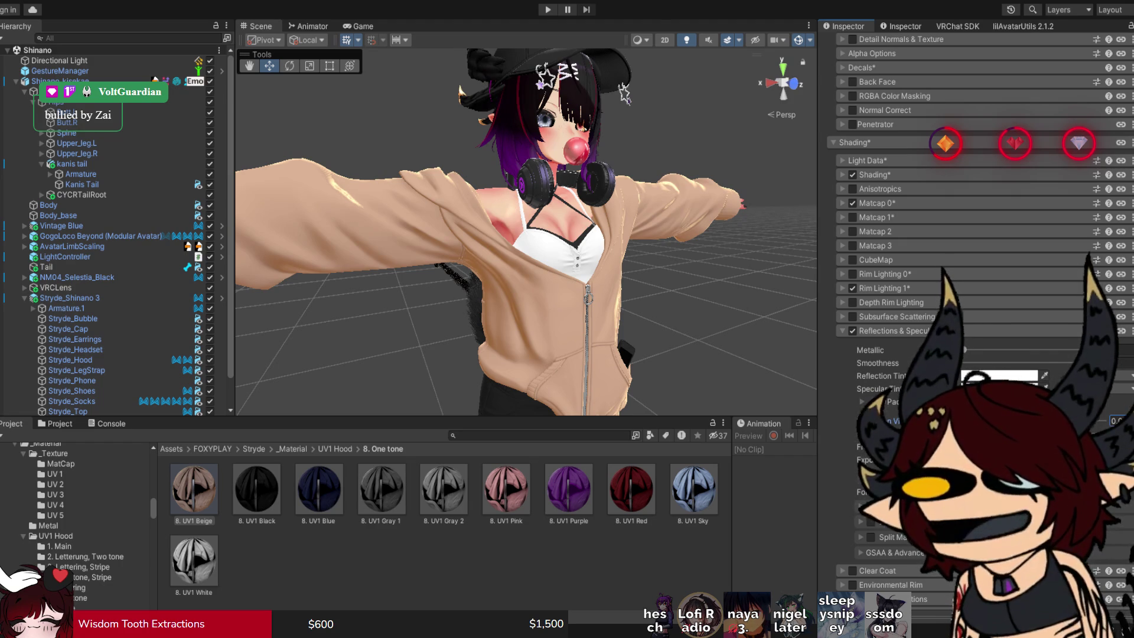
left_click(842, 331)
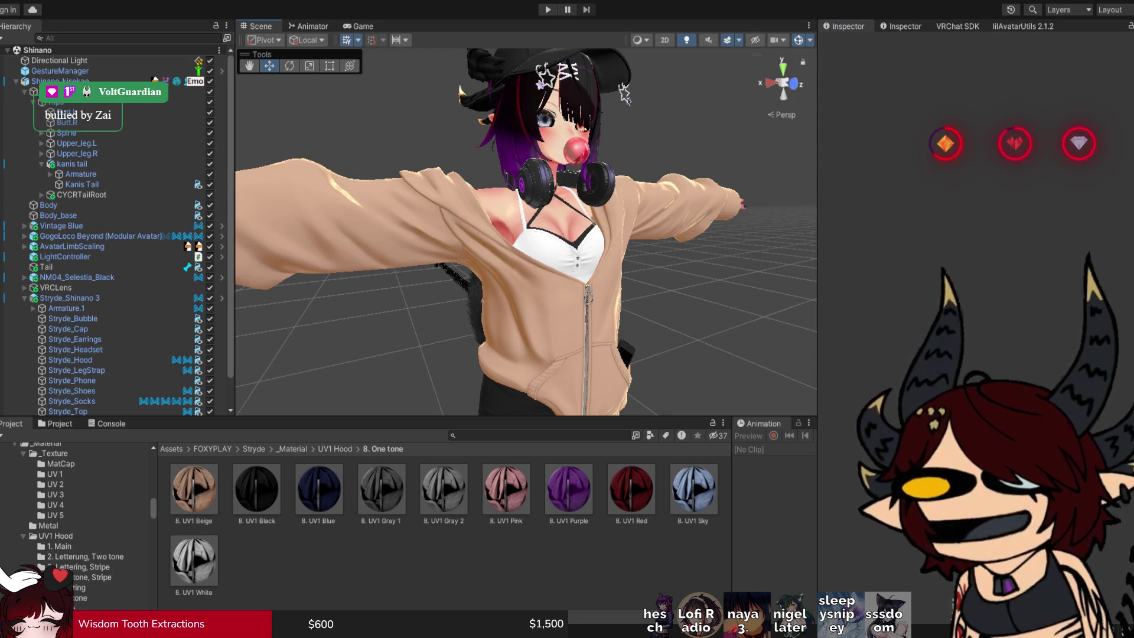
left_click(68, 410)
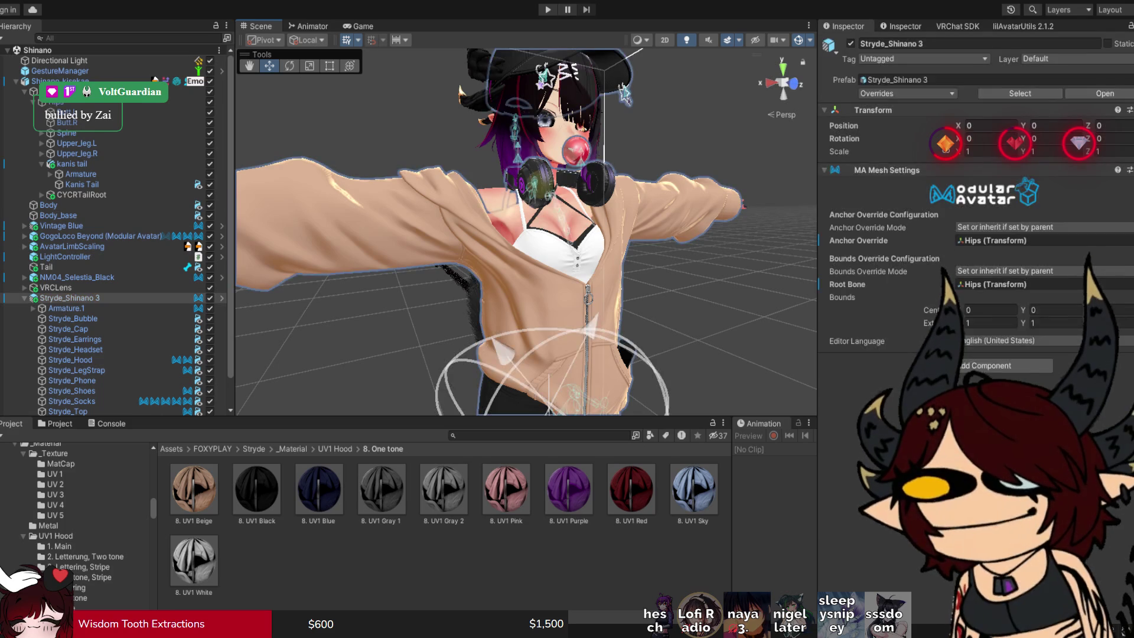
Open the top's 1. UV2 White material and tick Reflections & Specular.
double_click(1003, 288)
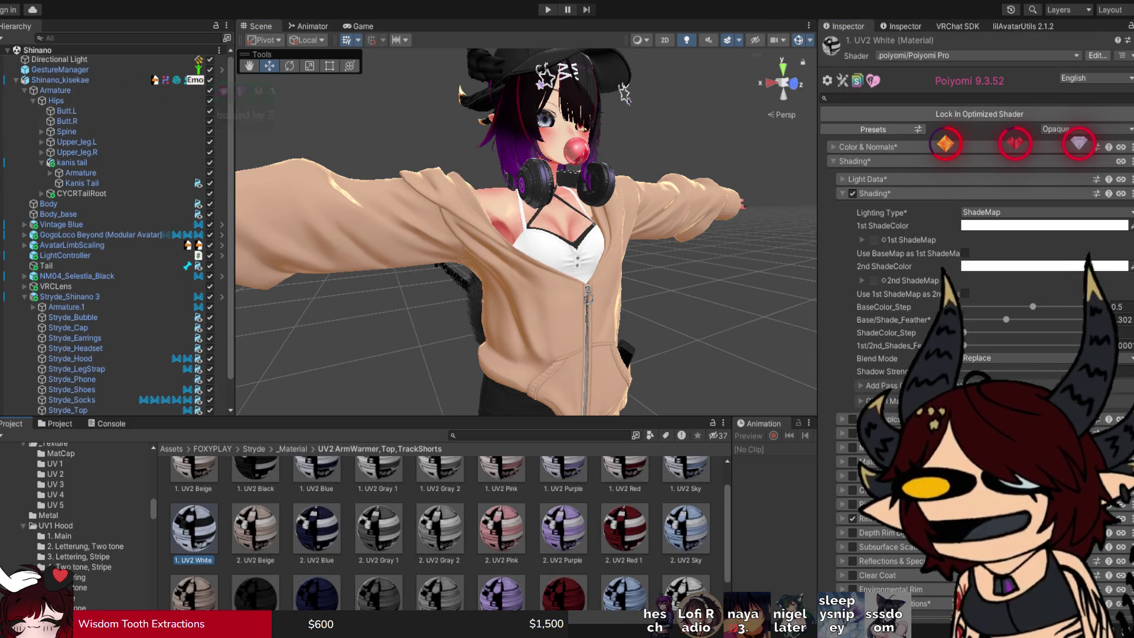
scroll(974, 237, "down", 3)
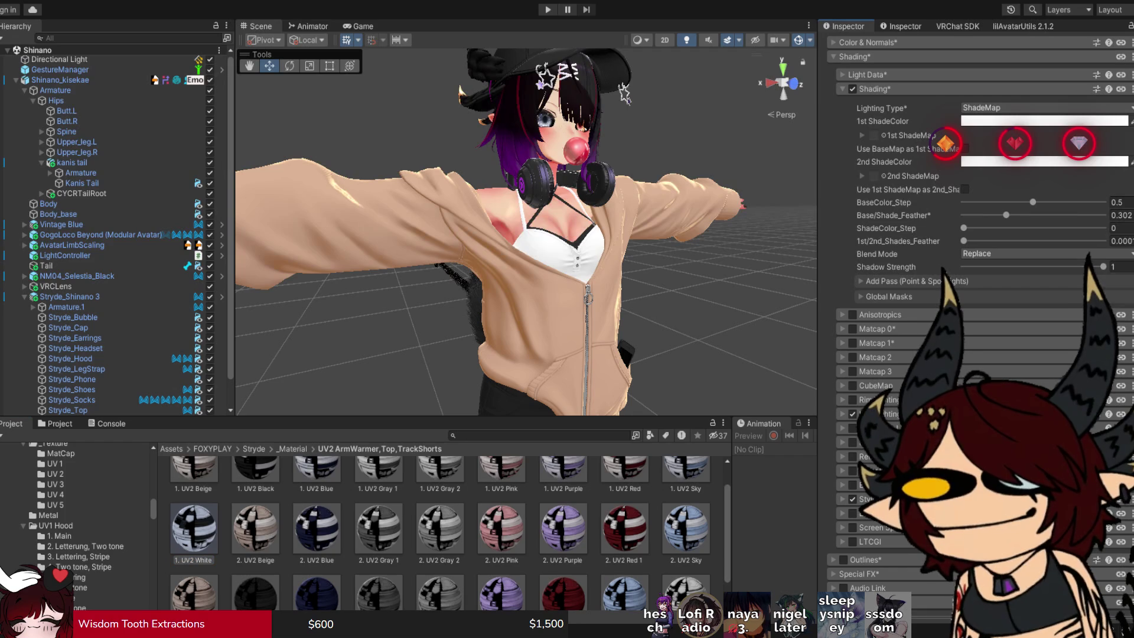
left_click(852, 456)
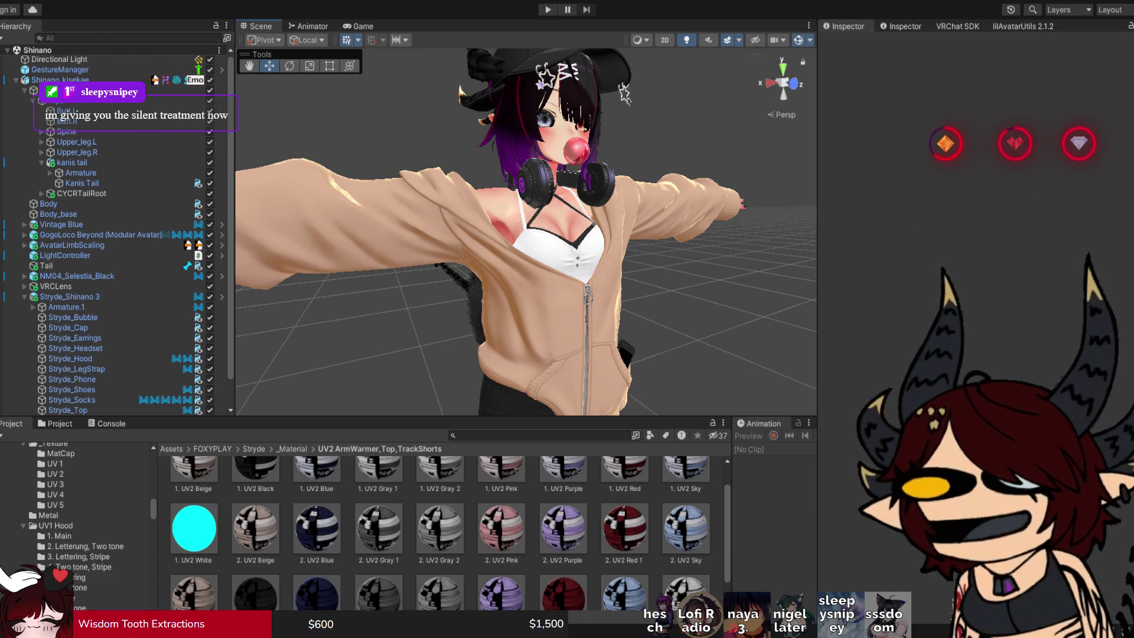
Focus the view on and select the Stryde_Phone in the hoodie pocket.
key("f")
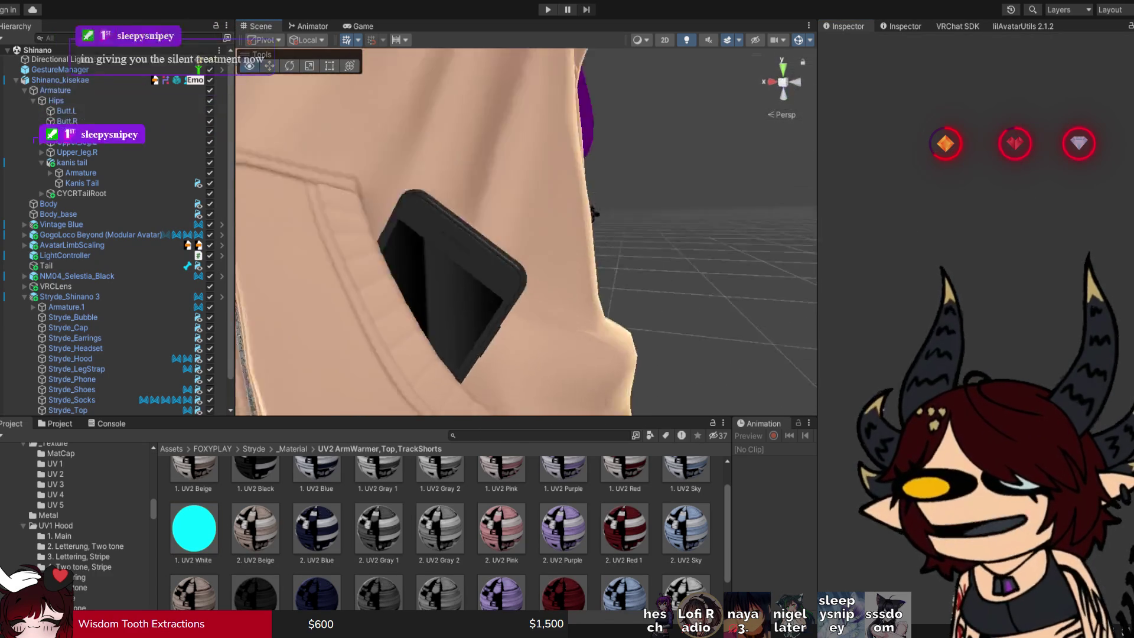
scroll(526, 230, "down", 3)
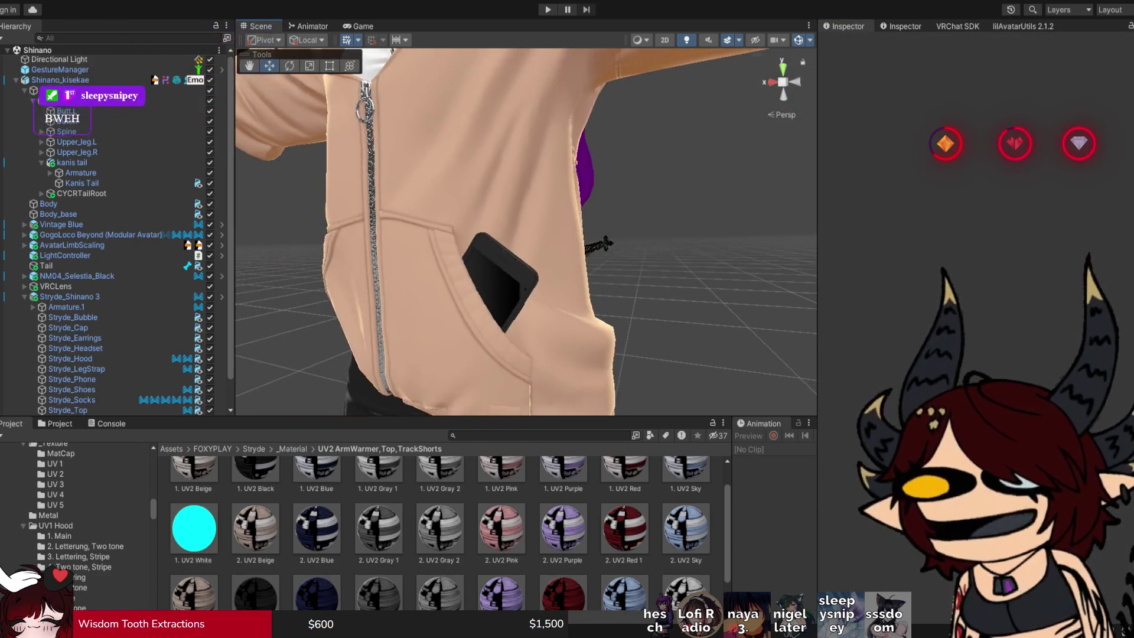
left_click(493, 331)
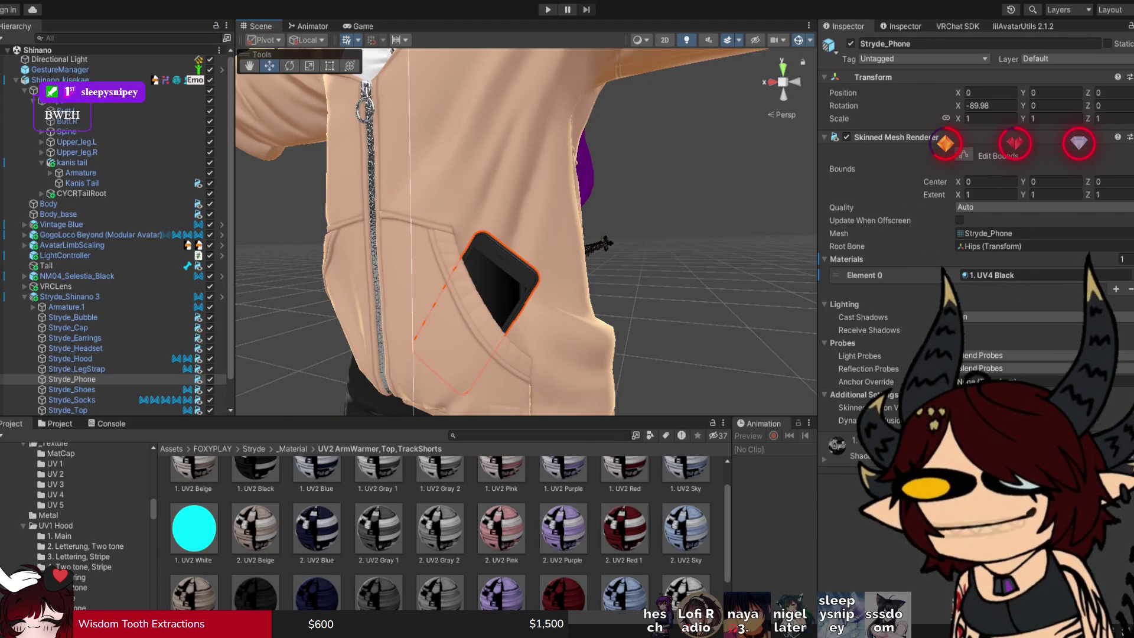
scroll(974, 295, "down", 5)
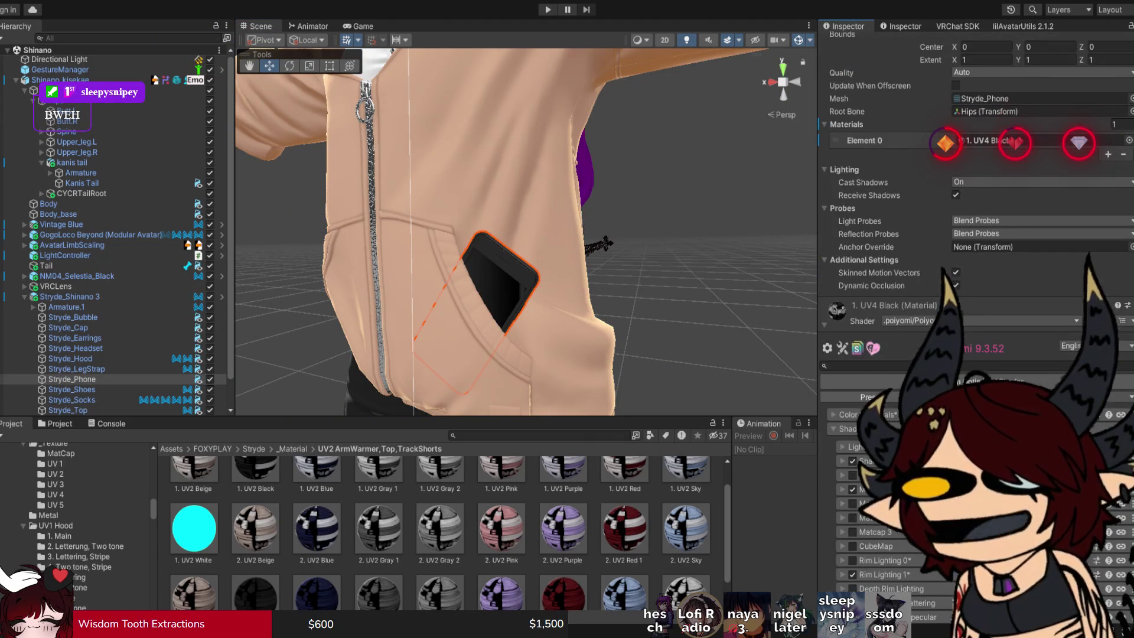
scroll(974, 295, "down", 3)
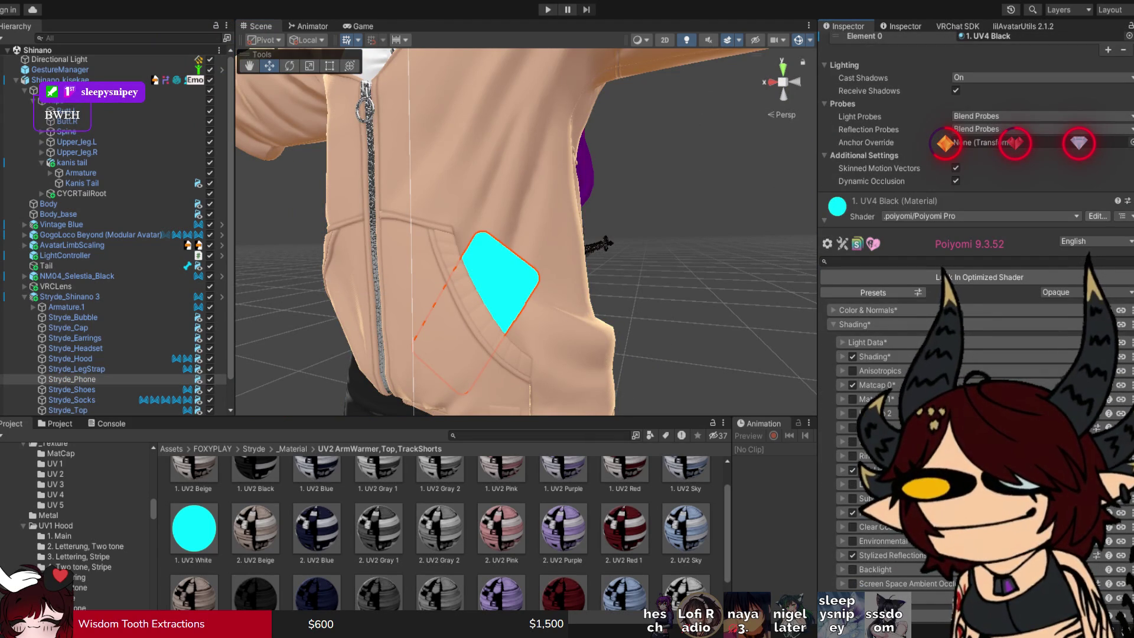
scroll(525, 230, "down", 3)
Enable Reflections & Specular on the track shorts' 3. UV2 Black material.
left_click(532, 366)
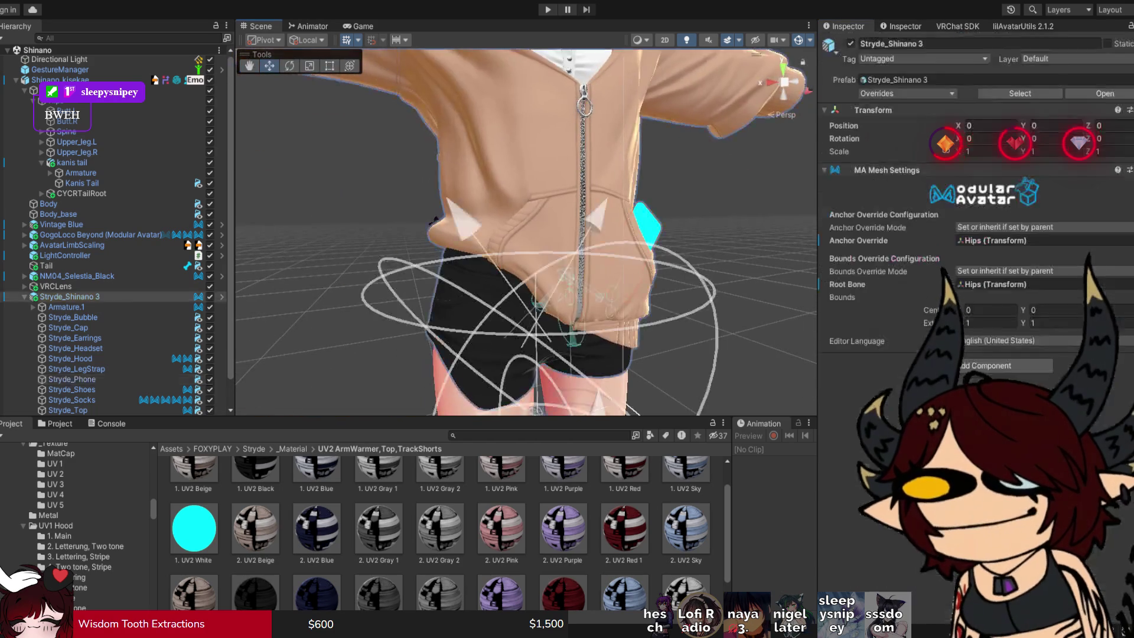
double_click(987, 287)
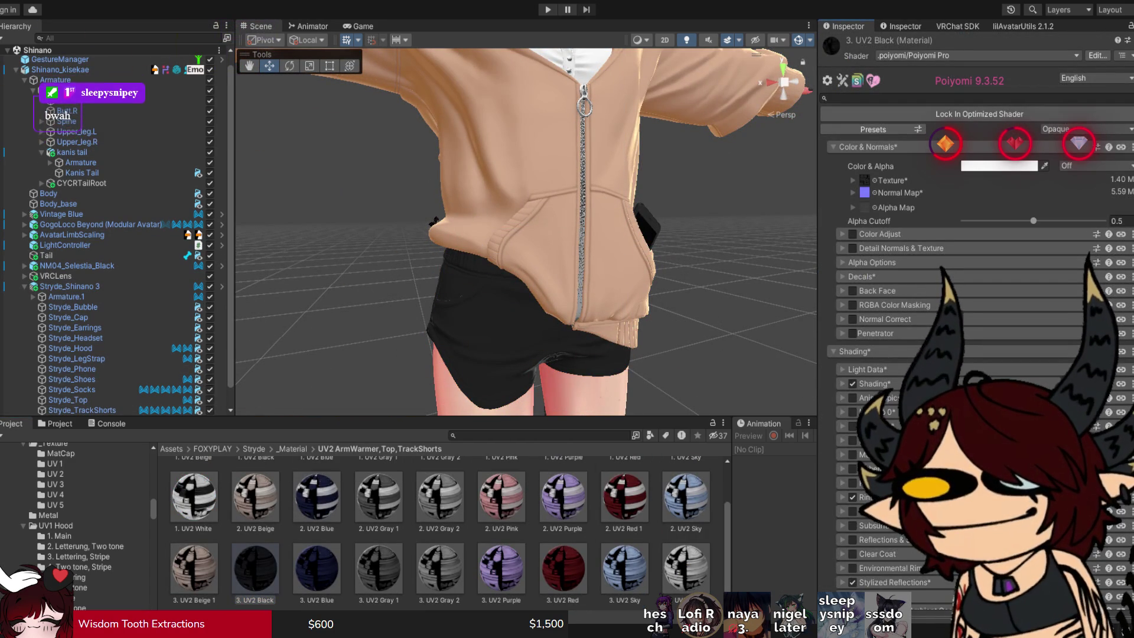
left_click(852, 539)
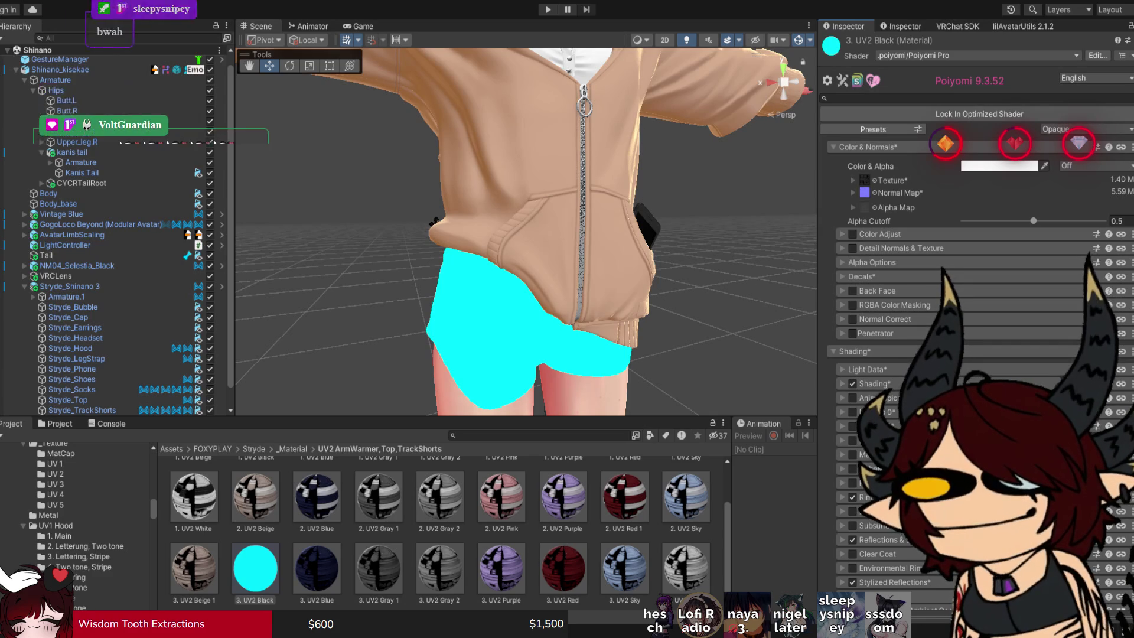
scroll(526, 232, "down", 10)
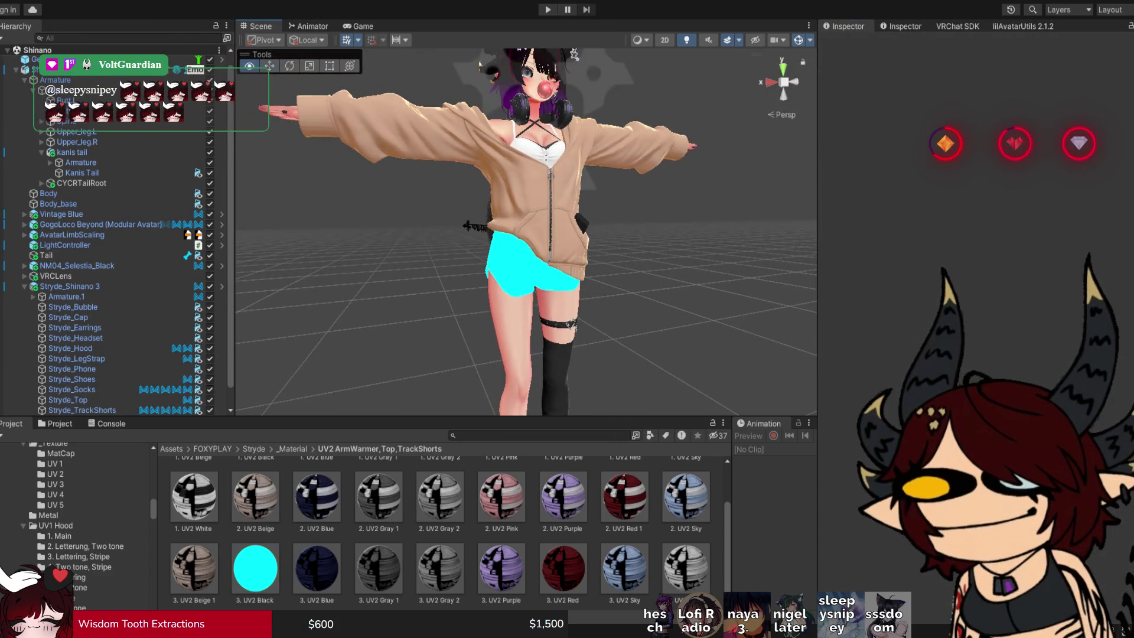
scroll(526, 330, "up", 3)
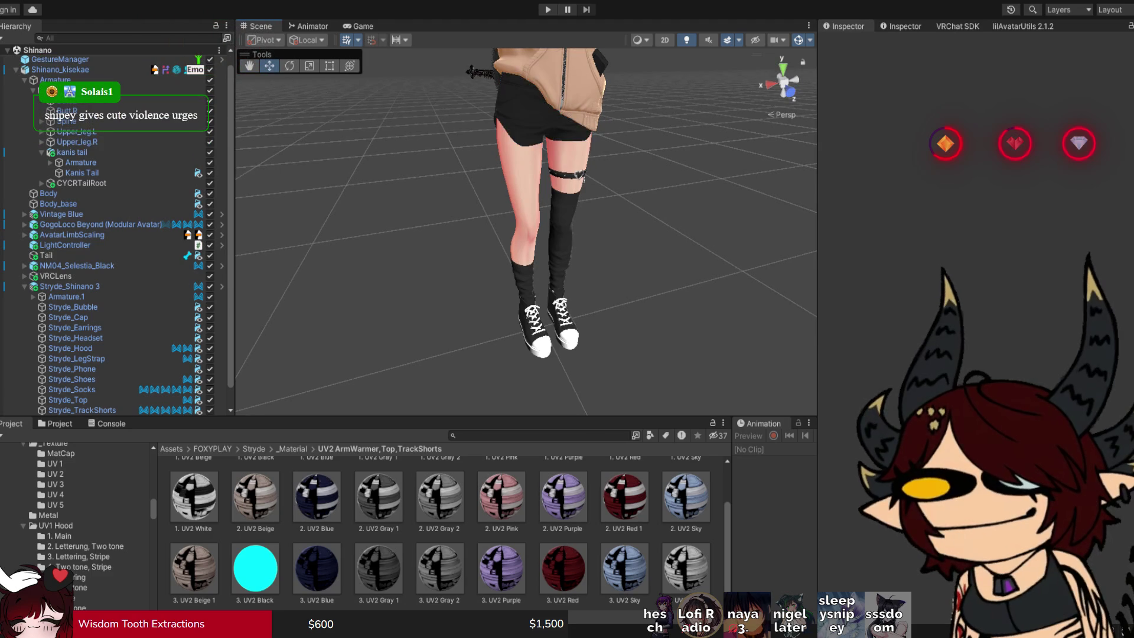
scroll(525, 232, "up", 5)
left_click_drag(525, 232, 531, 232)
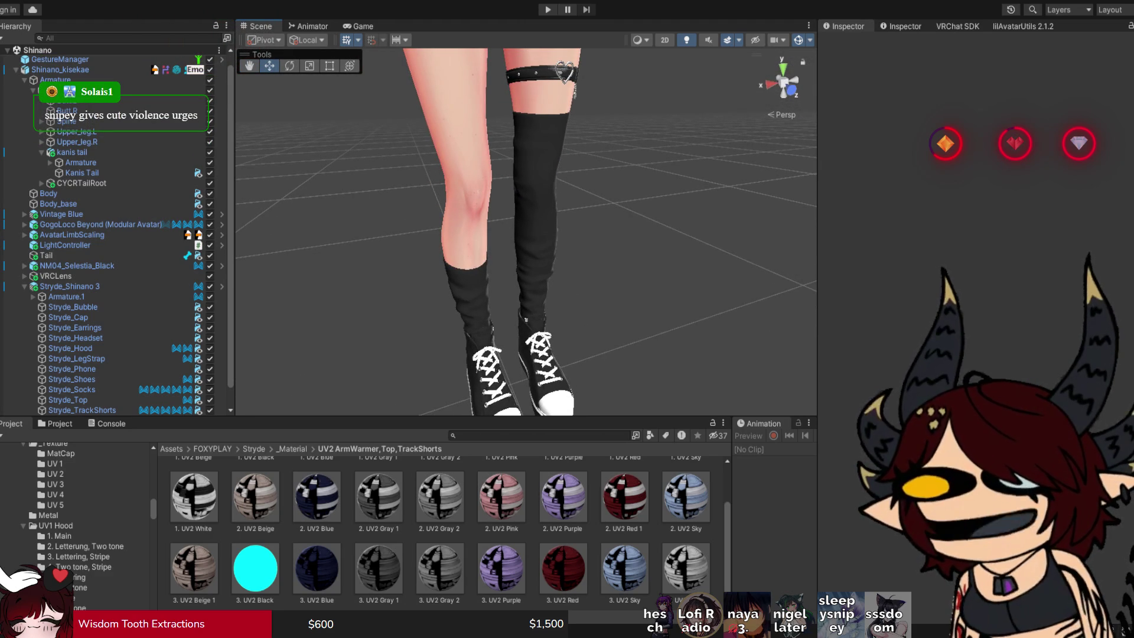
Select Stryde_Socks and open their 3. UV3 Black material.
left_click(531, 232)
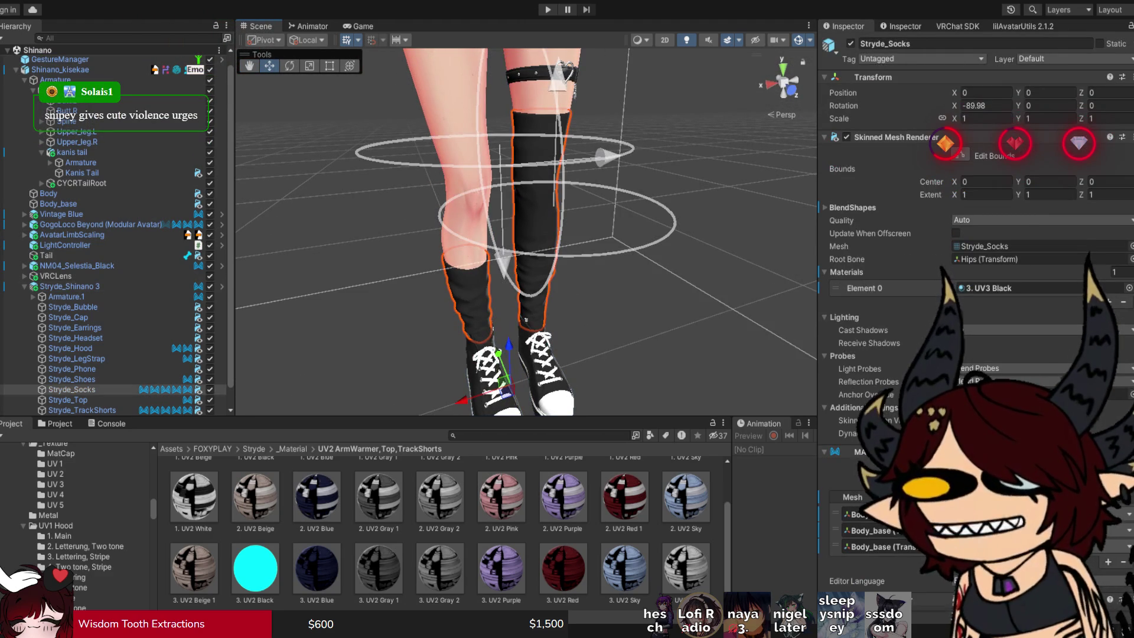
left_click(1021, 288)
left_click(255, 566)
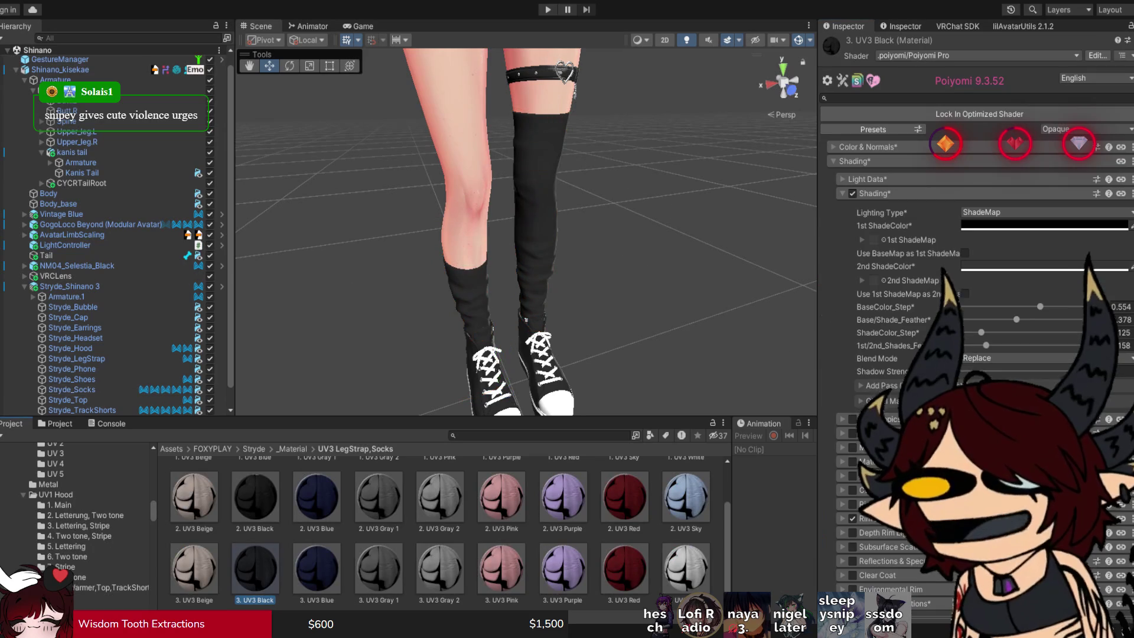
scroll(974, 295, "down", 2)
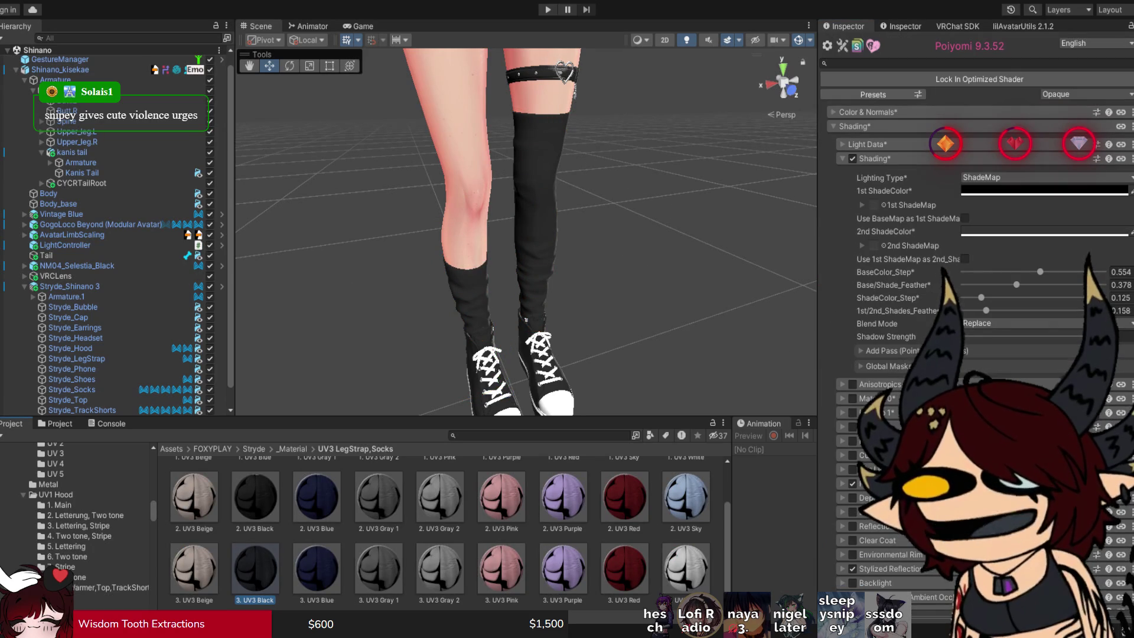
left_click(974, 296)
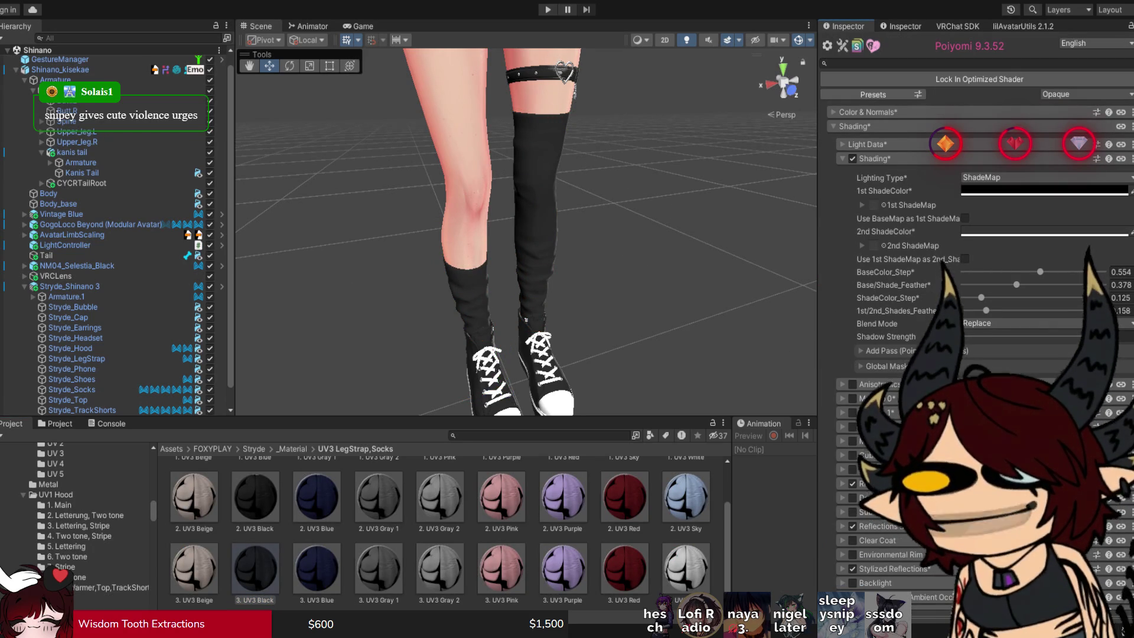
Open the Stryde shoes' 1. UV4 Main material and change its Poiyomi Shading options.
left_click(490, 354)
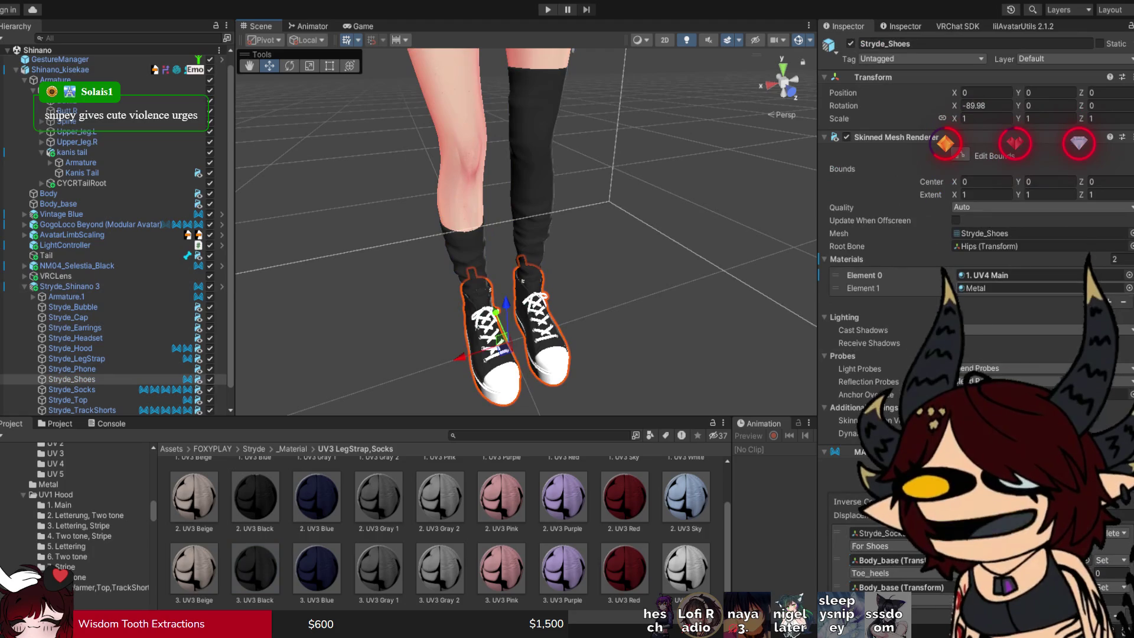
left_click(1004, 275)
left_click(443, 490)
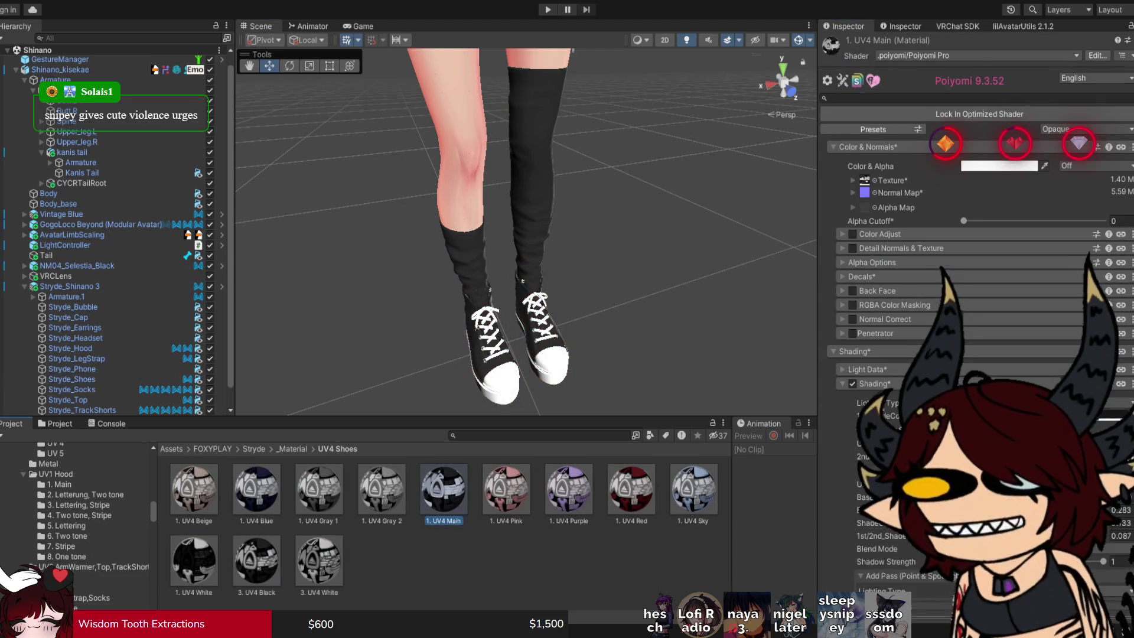
left_click(868, 384)
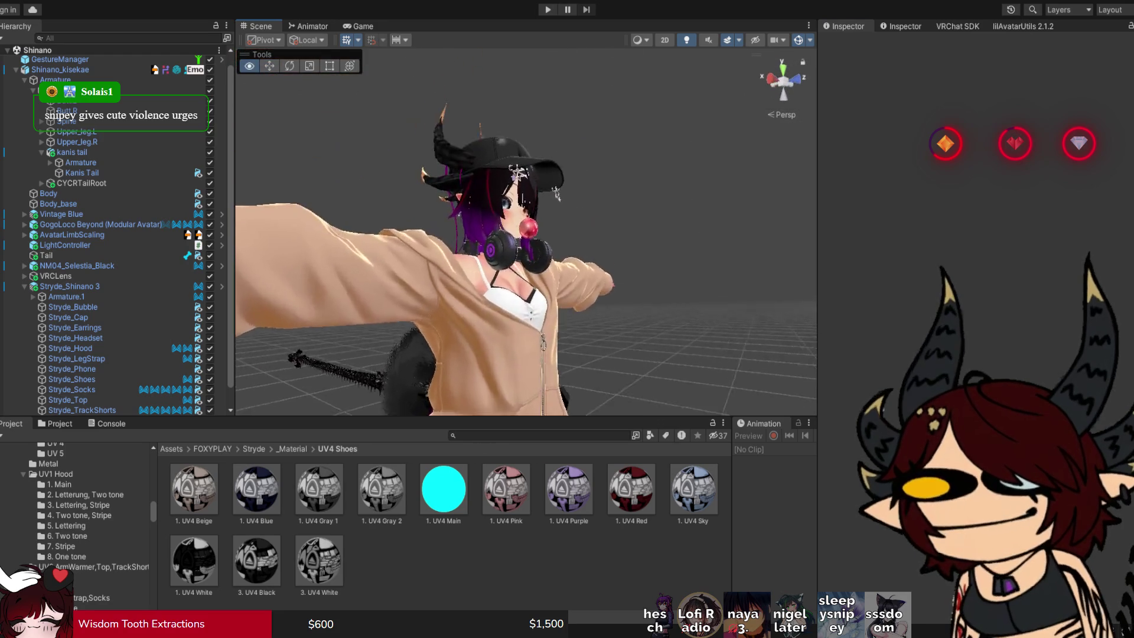
Enable Reflections & Specular under Shading on the headset's 1. UV5 White material.
left_click(514, 301)
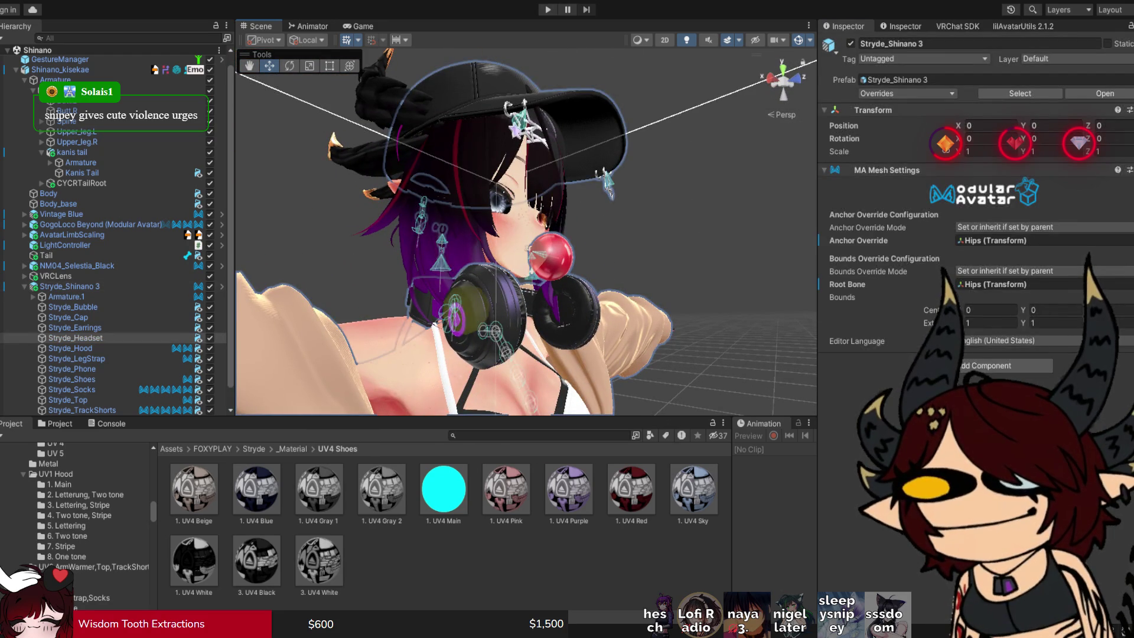
left_click(502, 307)
left_click(1004, 275)
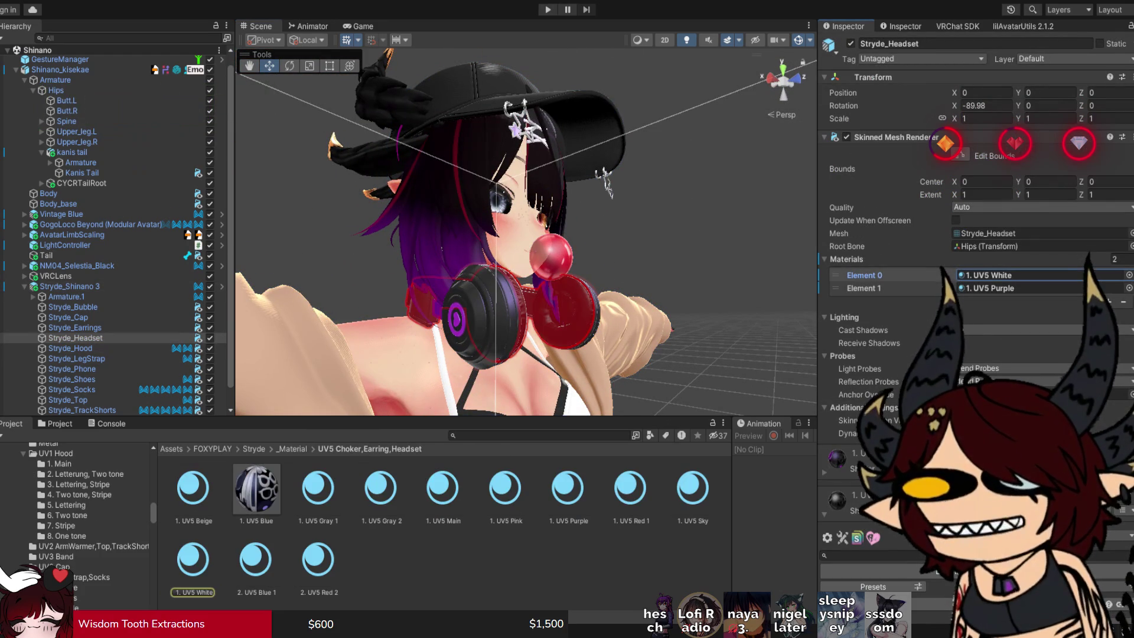
left_click(193, 559)
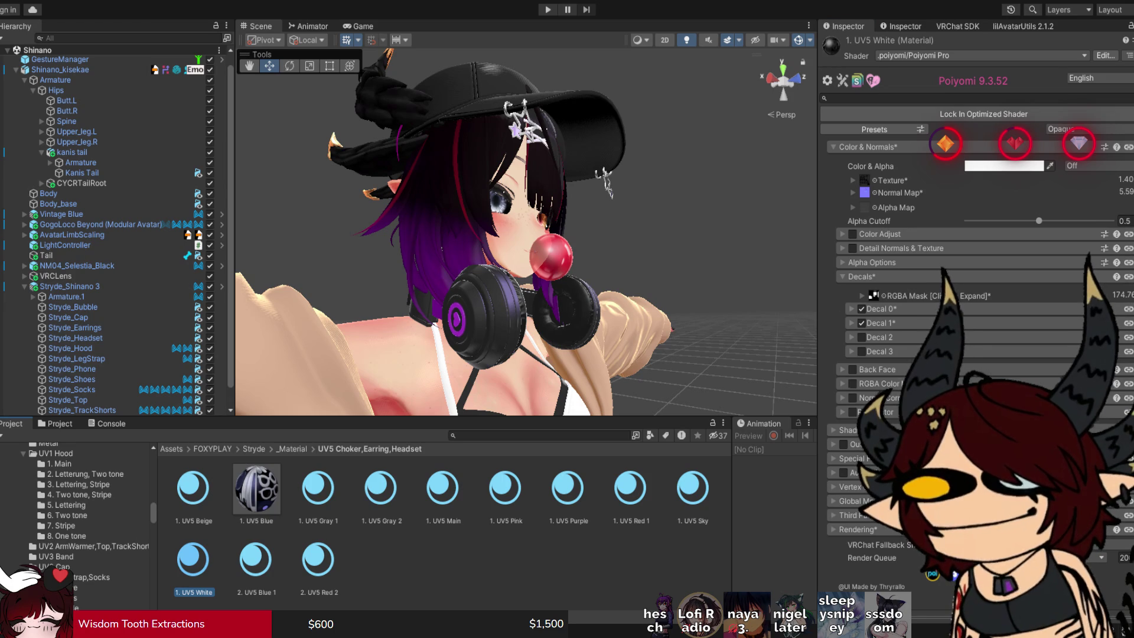
left_click(868, 147)
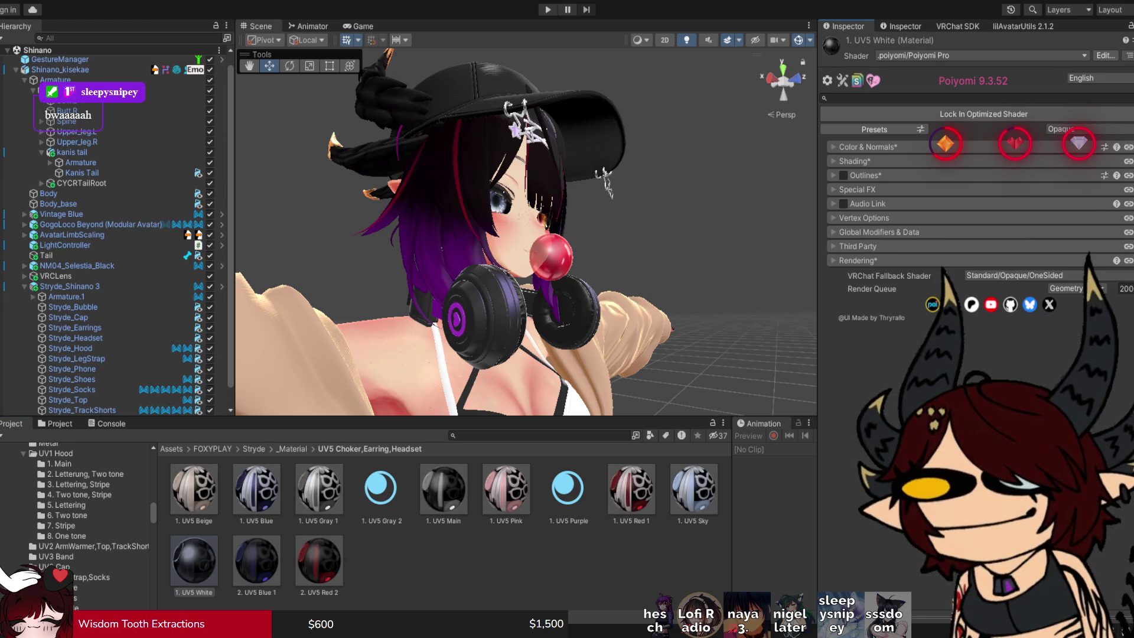
left_click(857, 189)
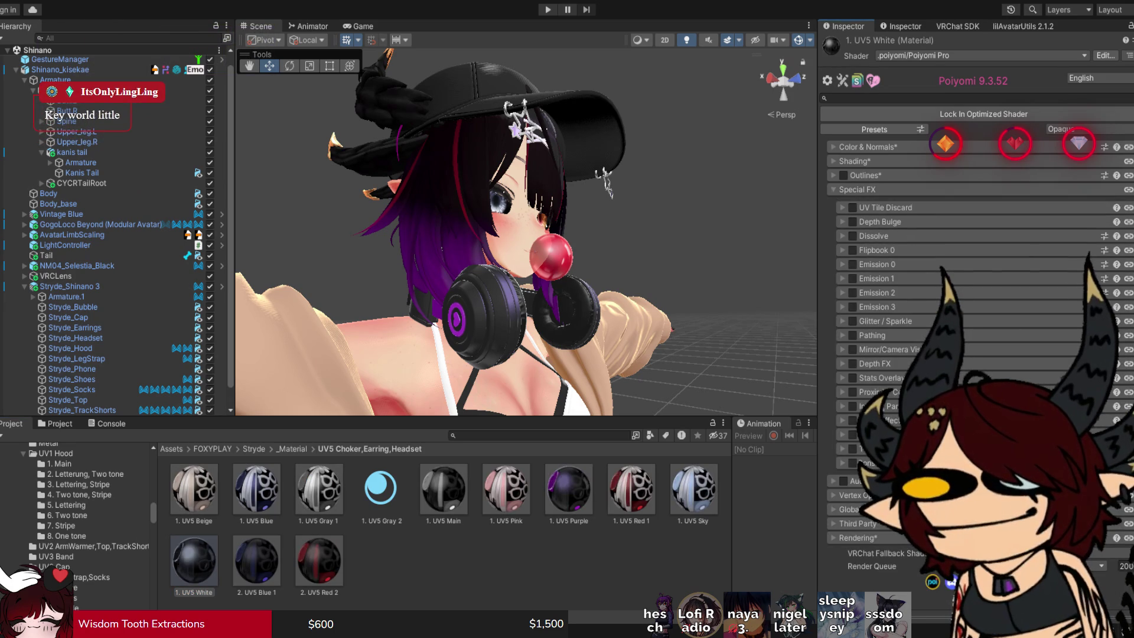
left_click(854, 161)
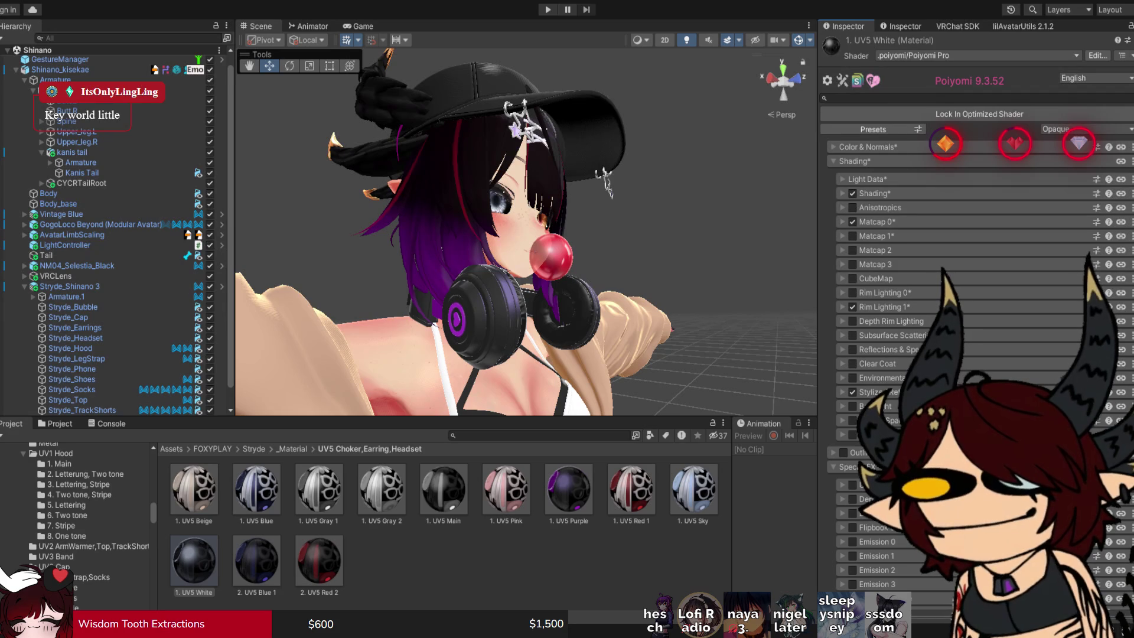
left_click(852, 349)
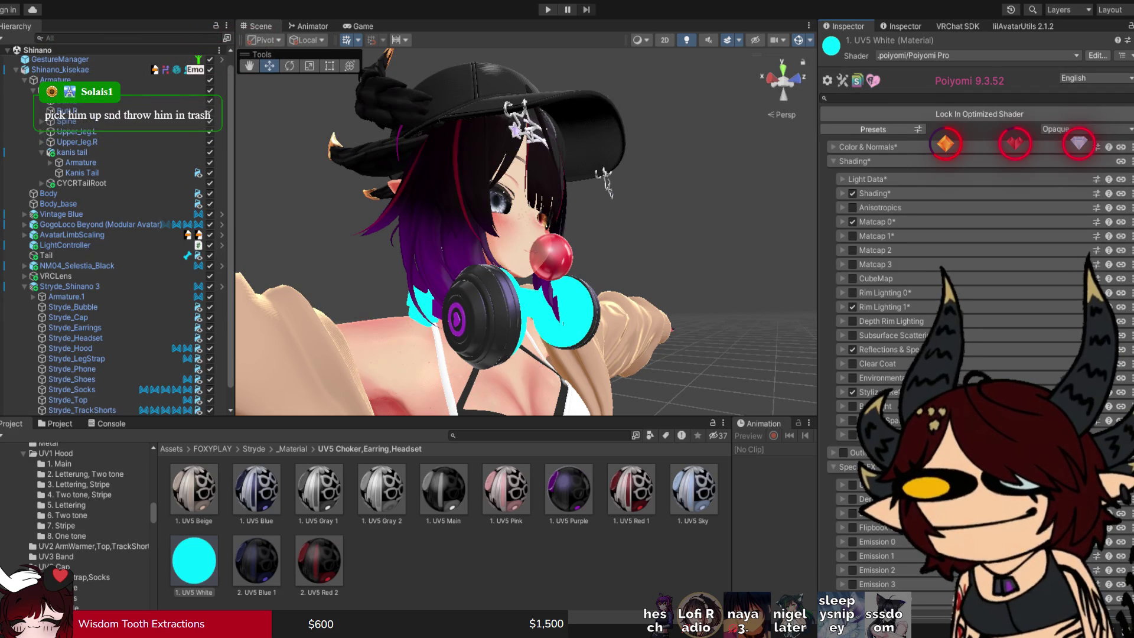
Open the headset's 1. UV5 Purple material, then select the bubble gum bubble.
left_click(568, 490)
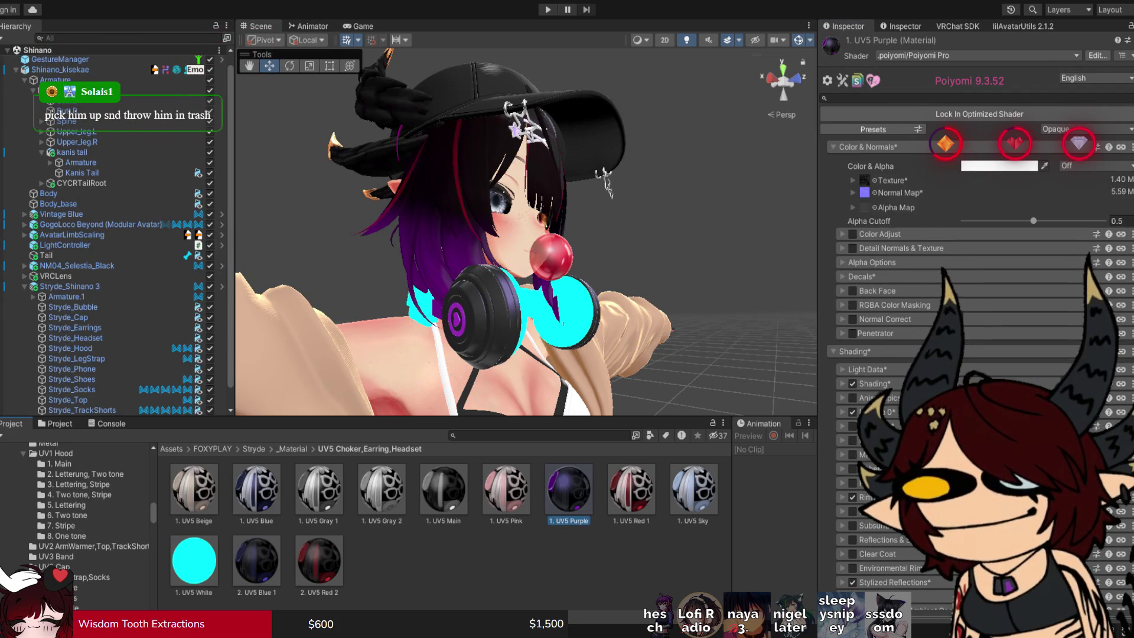
scroll(974, 236, "down", 3)
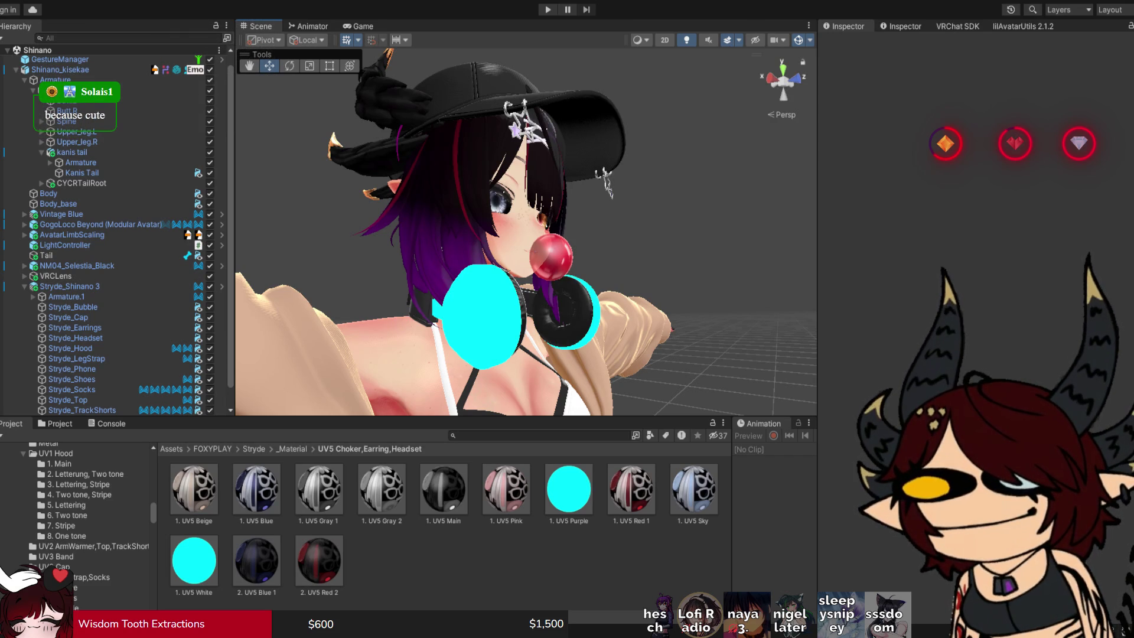
left_click(73, 307)
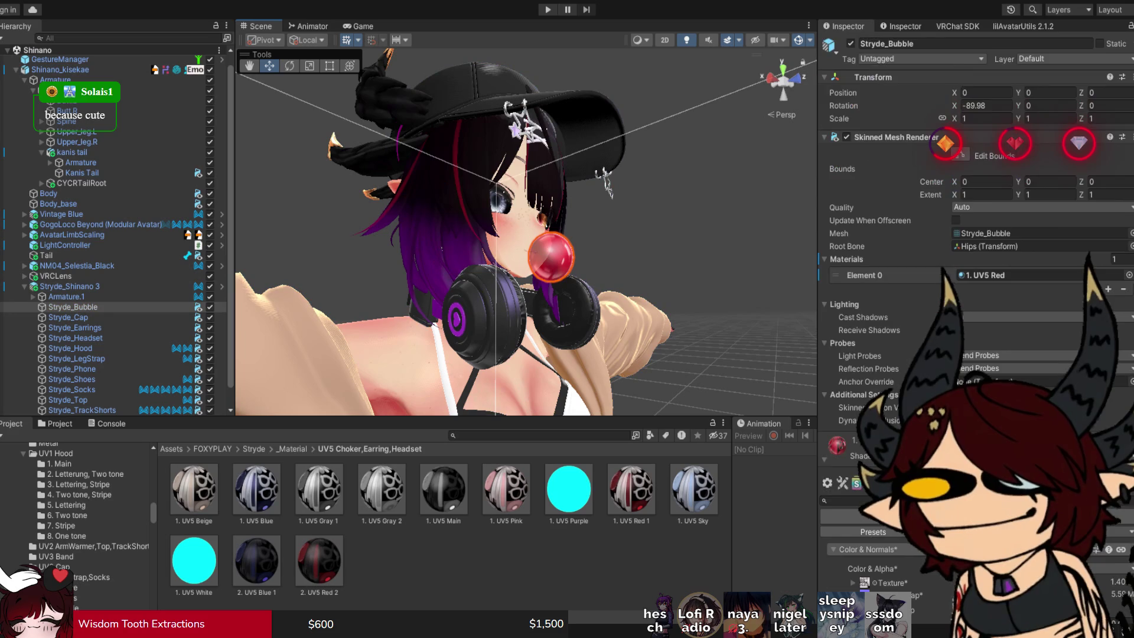
Fold away the bubble's Matcap 1 options and clear the selection.
scroll(974, 177, "down", 10)
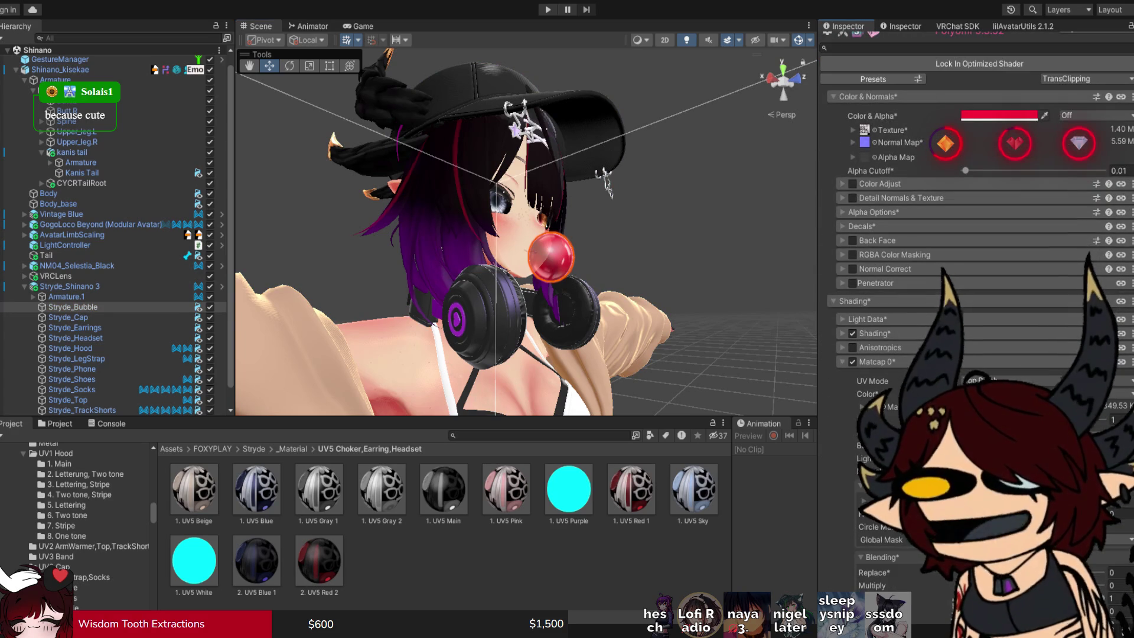
left_click(874, 376)
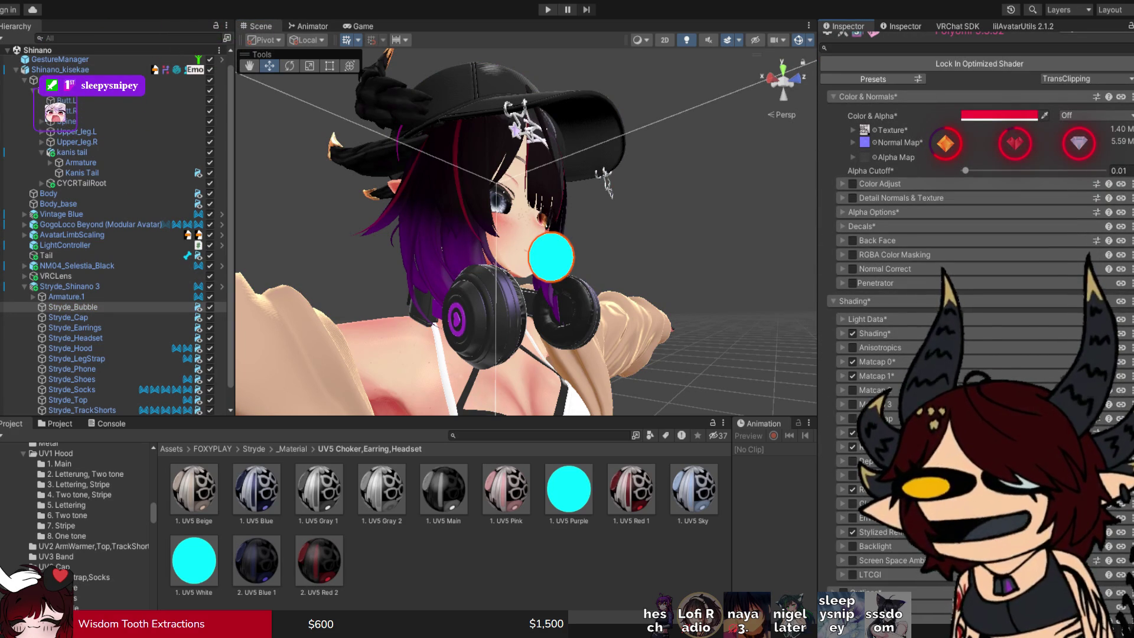
left_click(738, 207)
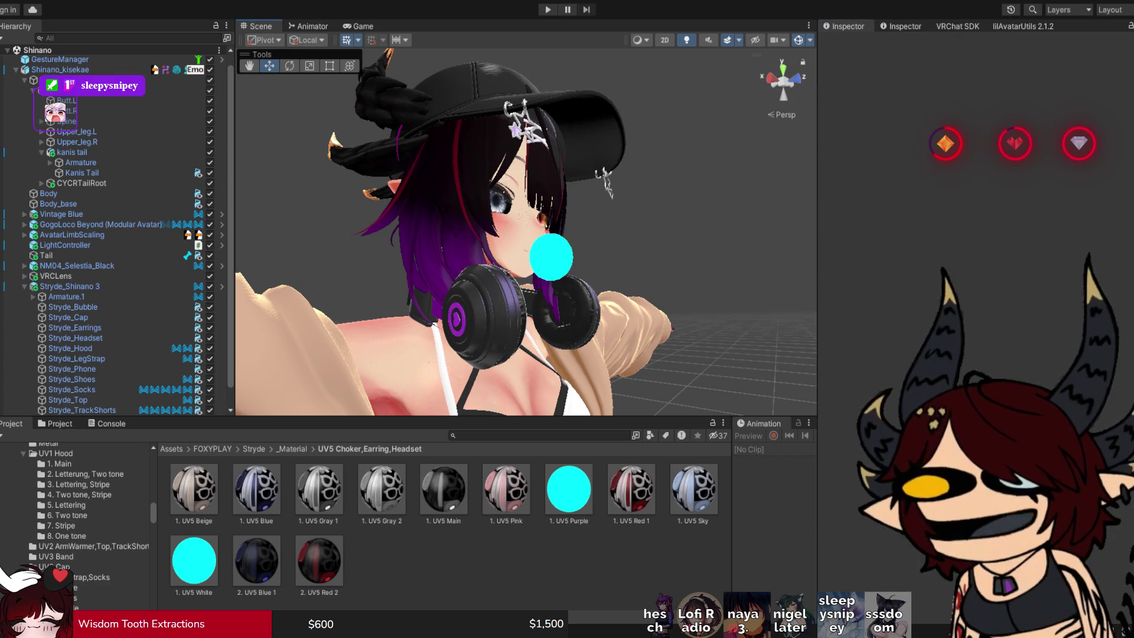
Open the hair Side mesh's #Dream material and review its Reflections & Specular settings.
left_click(448, 165)
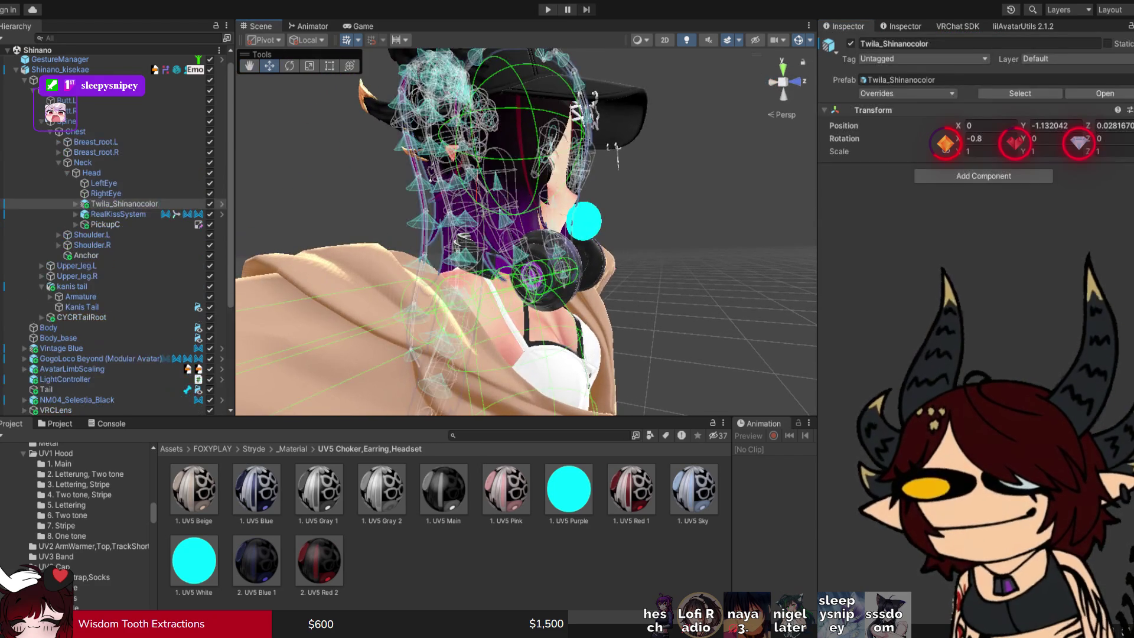
left_click(448, 166)
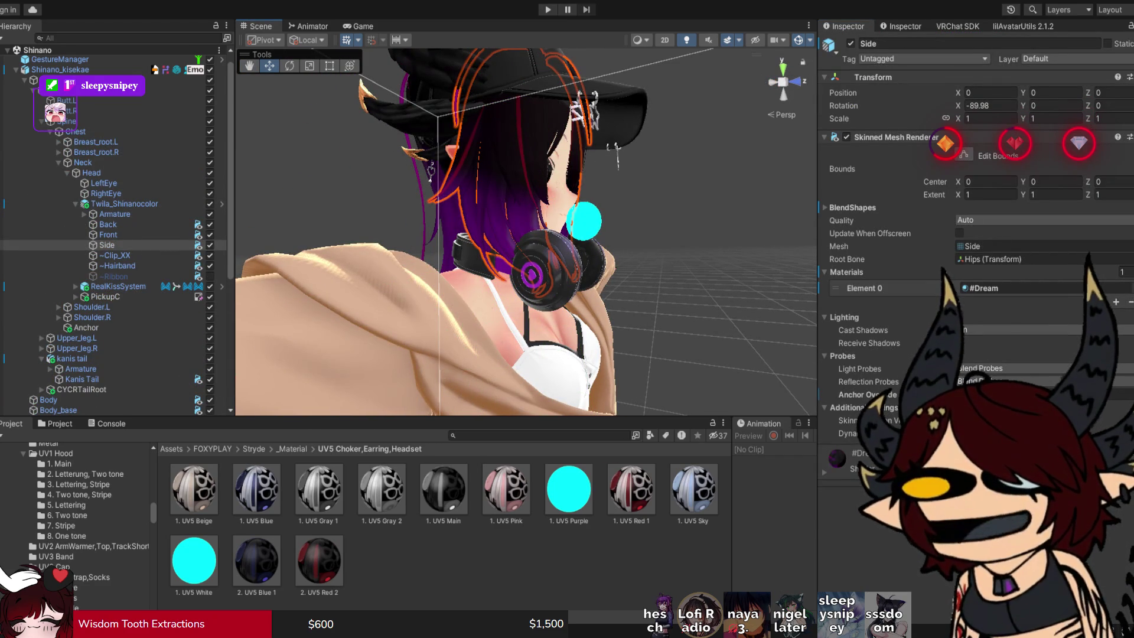
left_click(1021, 288)
left_click(316, 491)
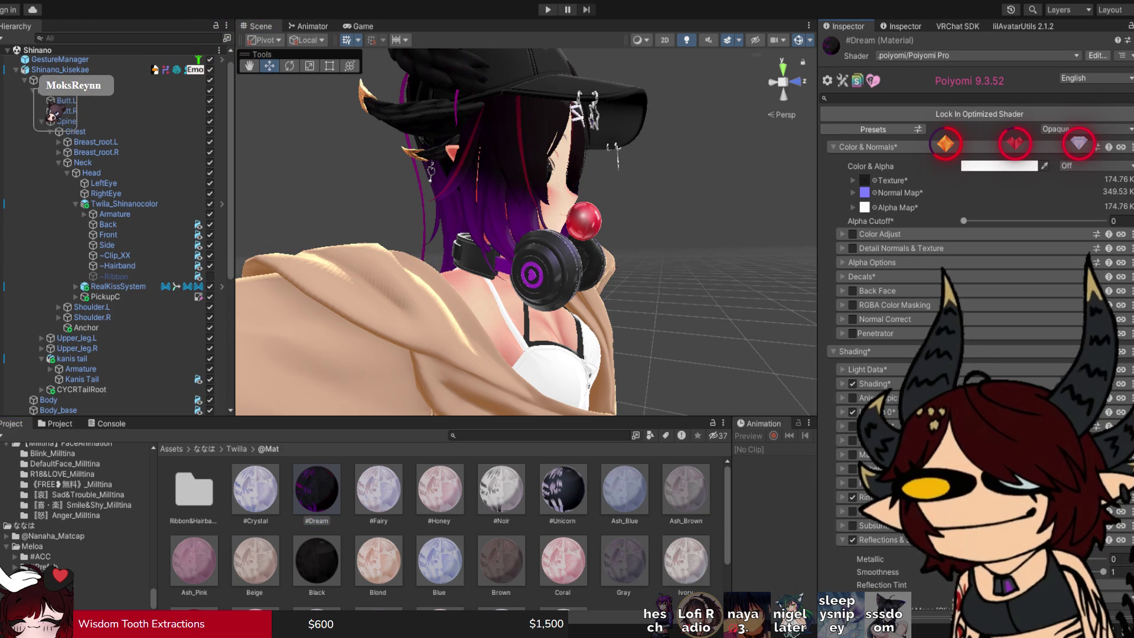
scroll(974, 236, "down", 5)
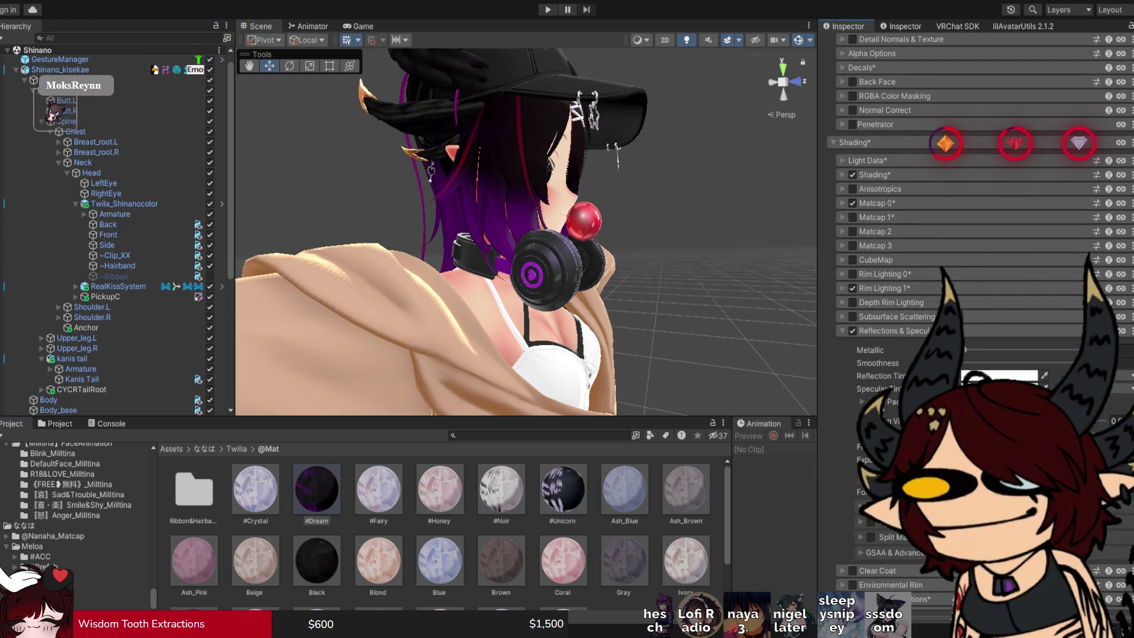
left_click(892, 330)
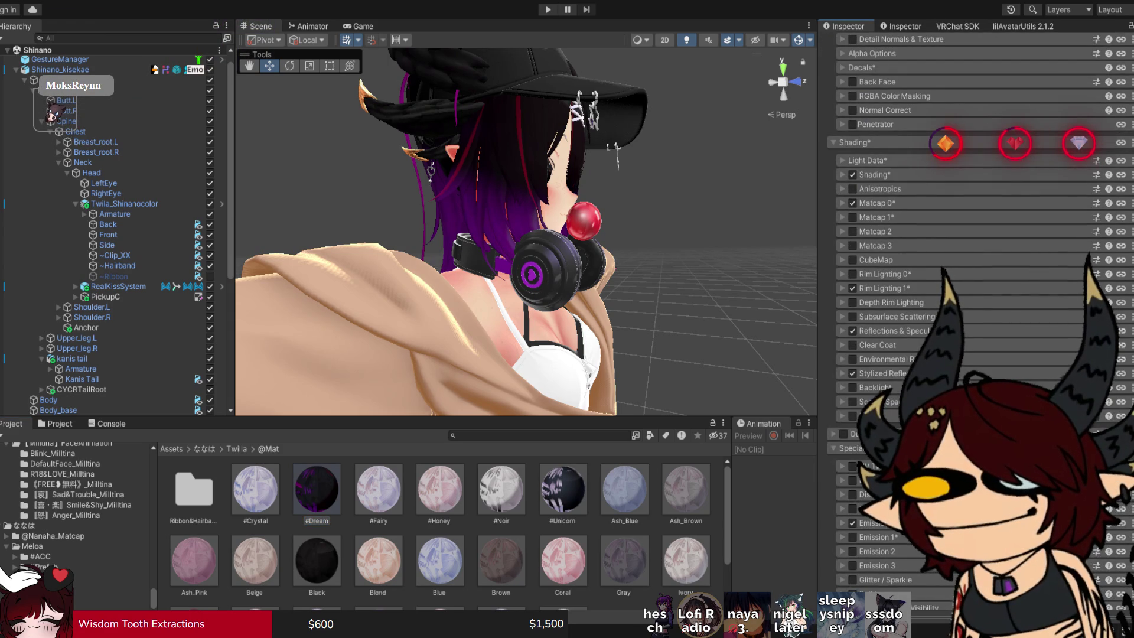
Select Stryde_Cap and open its 3. UV3 Black material in the Inspector.
left_click(519, 101)
left_click(519, 100)
double_click(1016, 275)
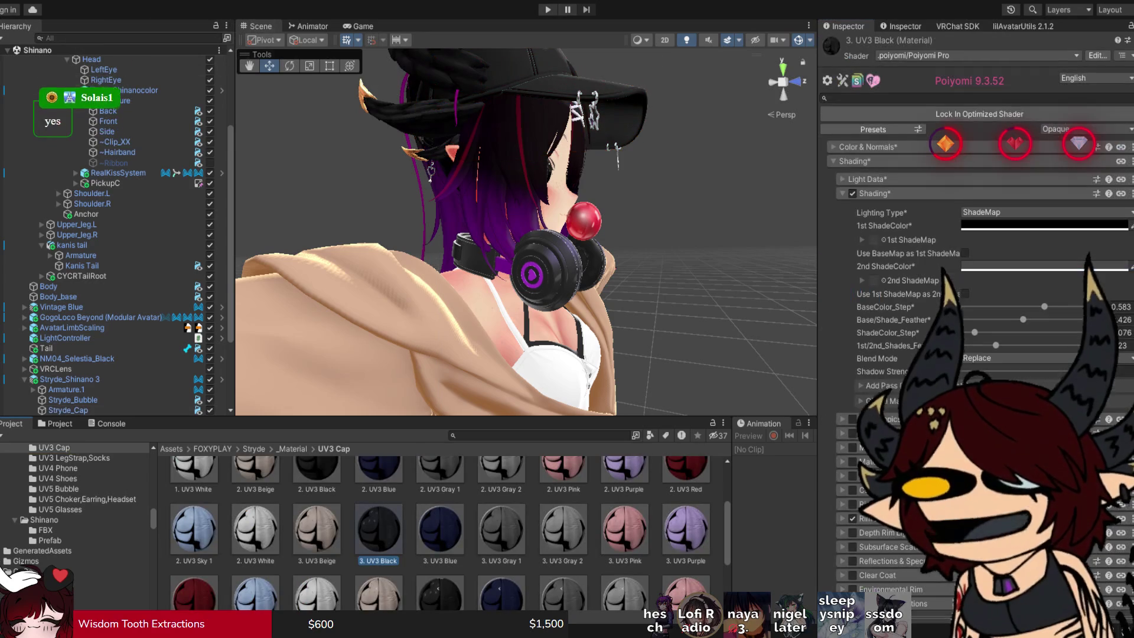
Turn on Reflections & Specular for the cap's 3. UV3 Black material and reselect Stryde_Cap.
left_click(874, 193)
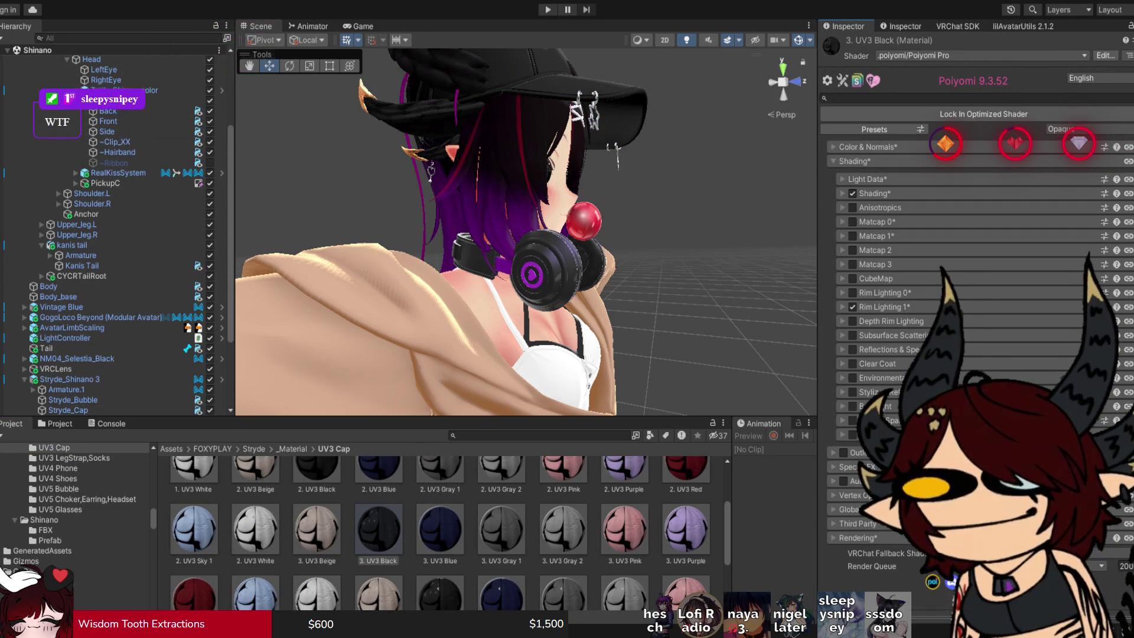
left_click(852, 349)
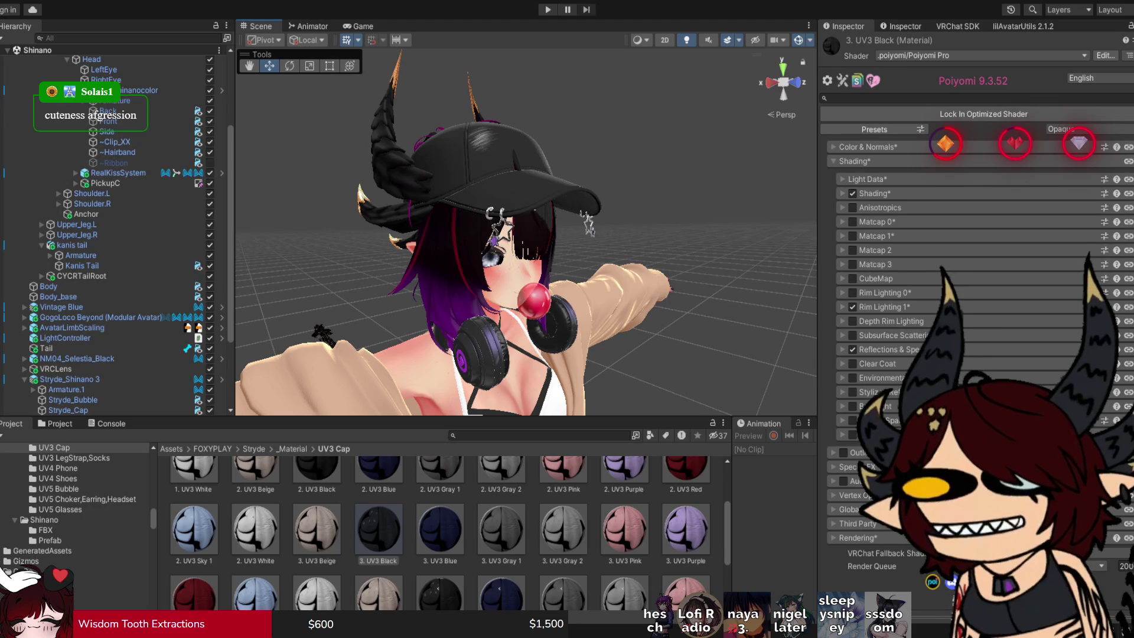
left_click(502, 159)
left_click(502, 160)
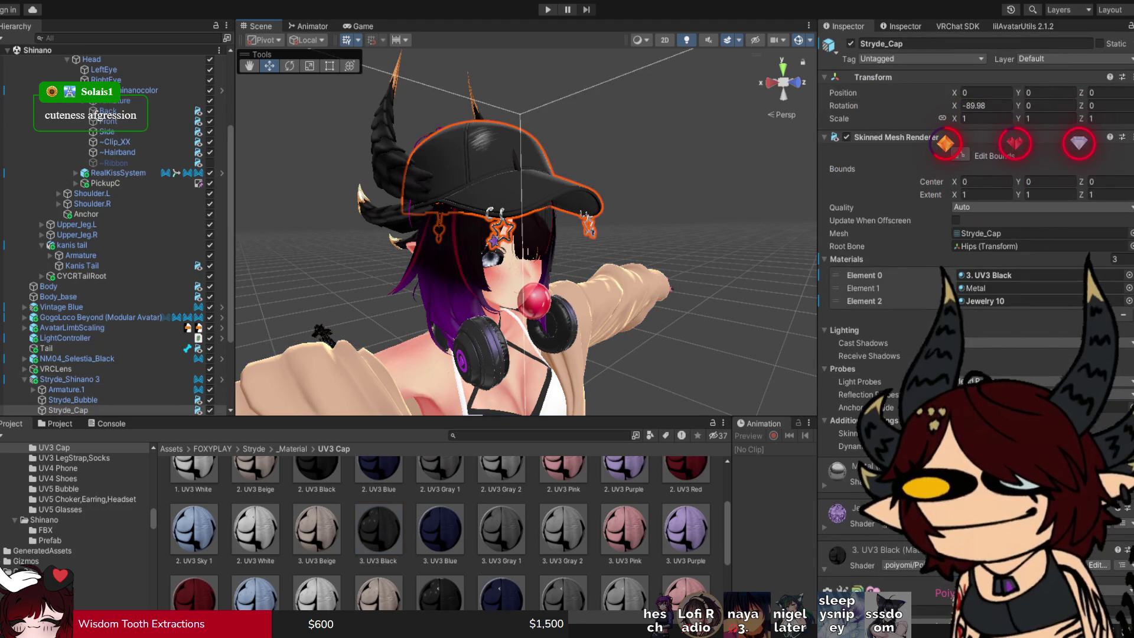
Check that the cap's Metal material uses the Silver.1 matcap under Matcap 0, then deselect it.
left_click(1004, 288)
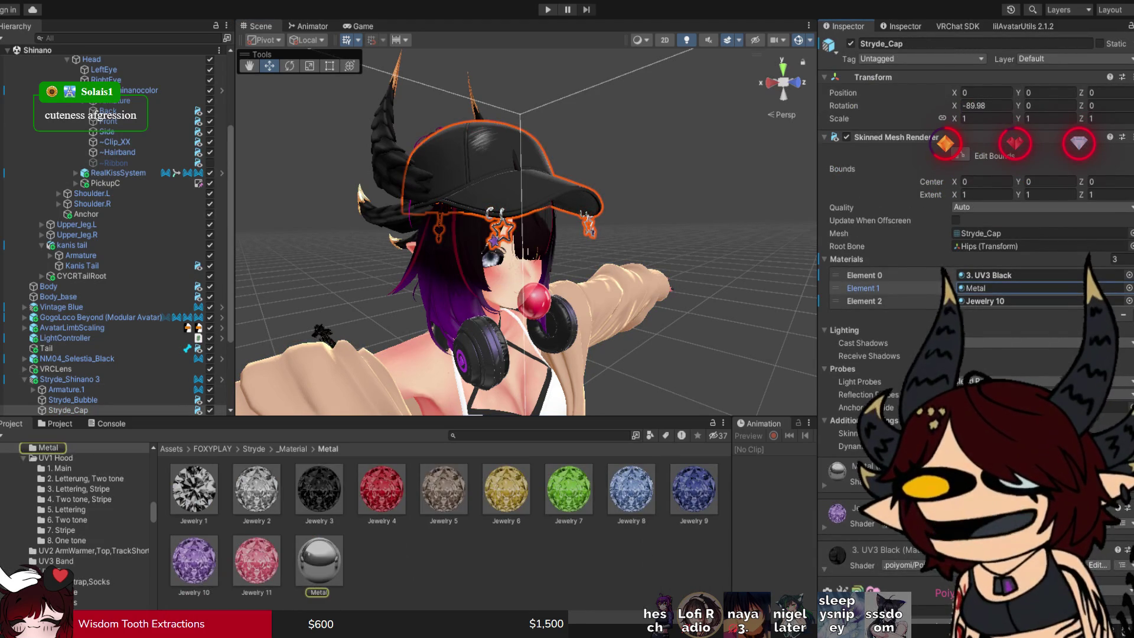
left_click(318, 561)
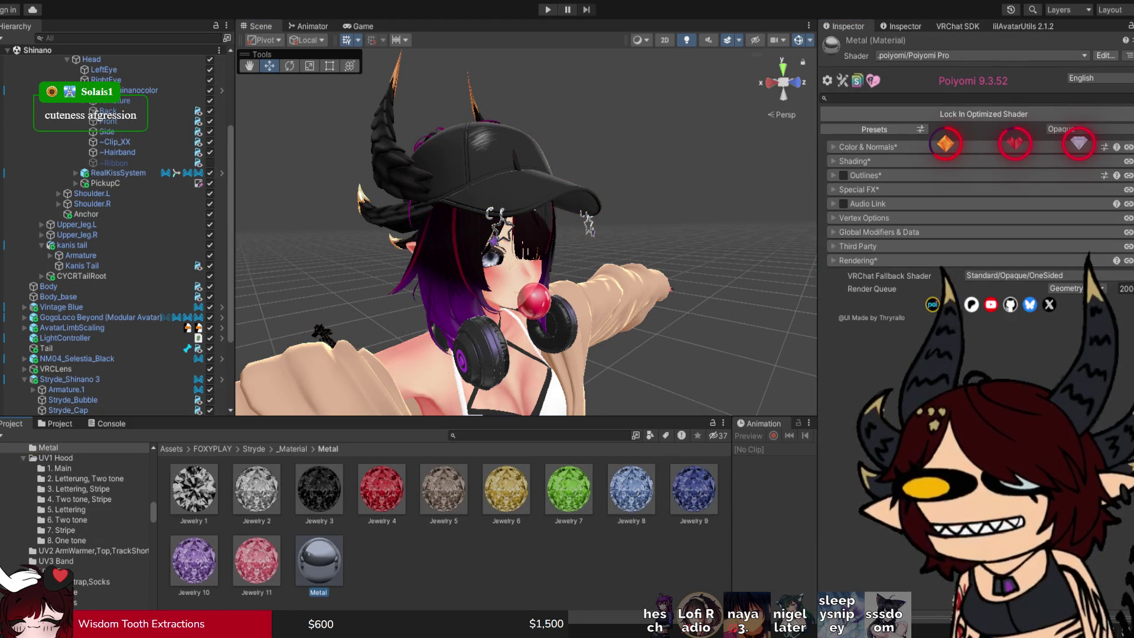
left_click(854, 160)
left_click(877, 221)
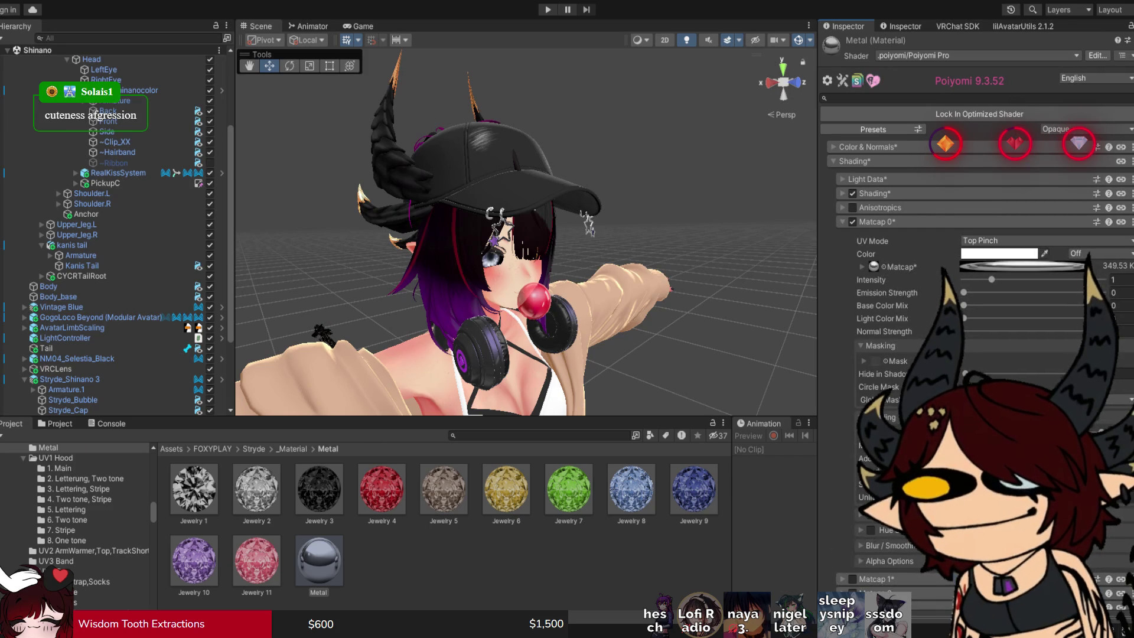
left_click(873, 267)
left_click(876, 221)
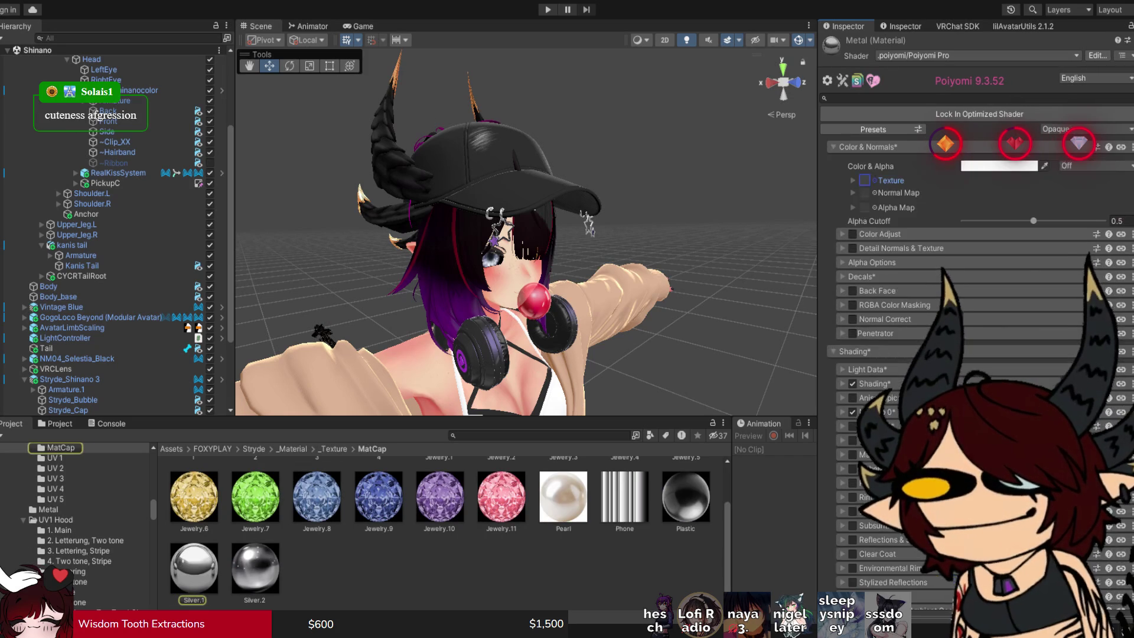
left_click(854, 161)
key("shift+d")
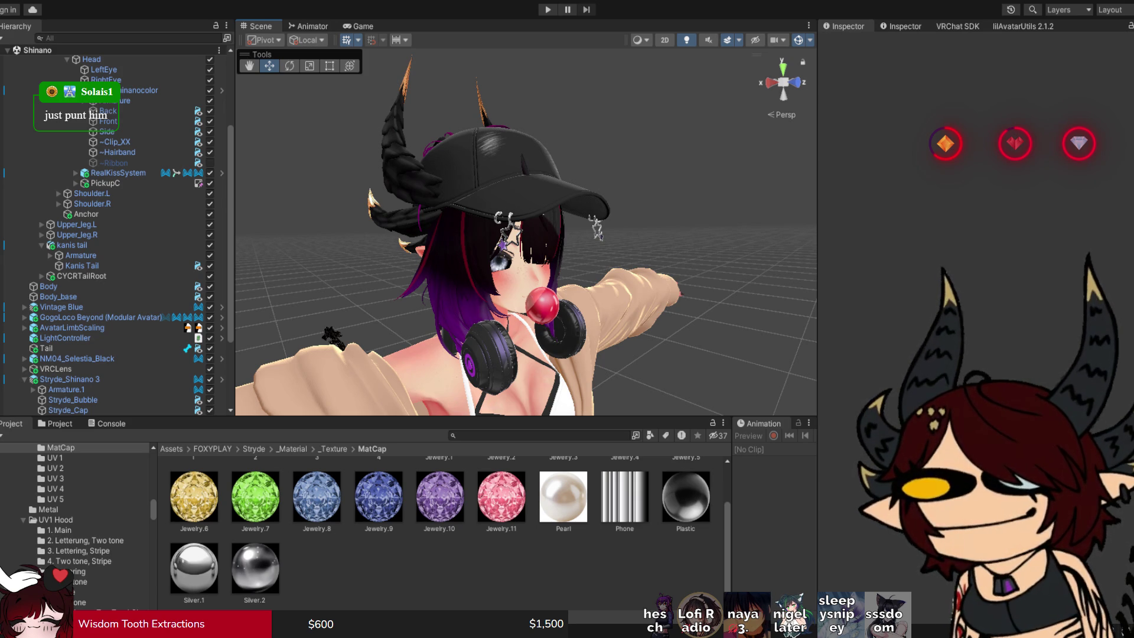
left_click_drag(526, 236, 761, 223)
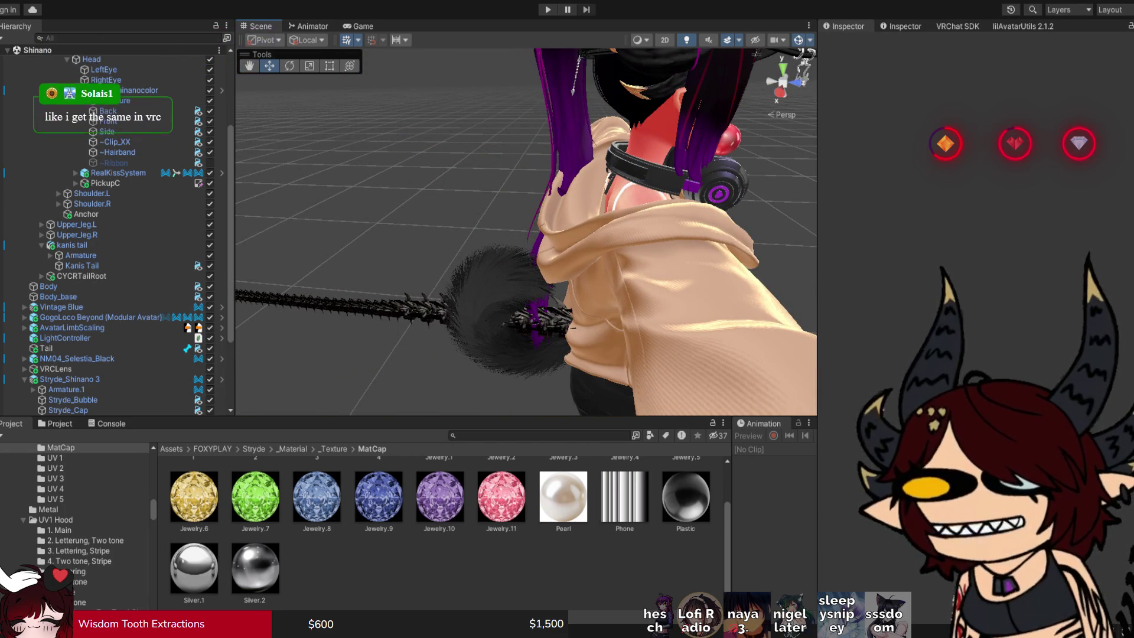
mouse_move(762, 223)
left_mouse_down()
mouse_move(767, 195)
mouse_move(785, 236)
mouse_move(762, 230)
mouse_move(767, 218)
mouse_move(750, 231)
left_mouse_up()
left_click(749, 230)
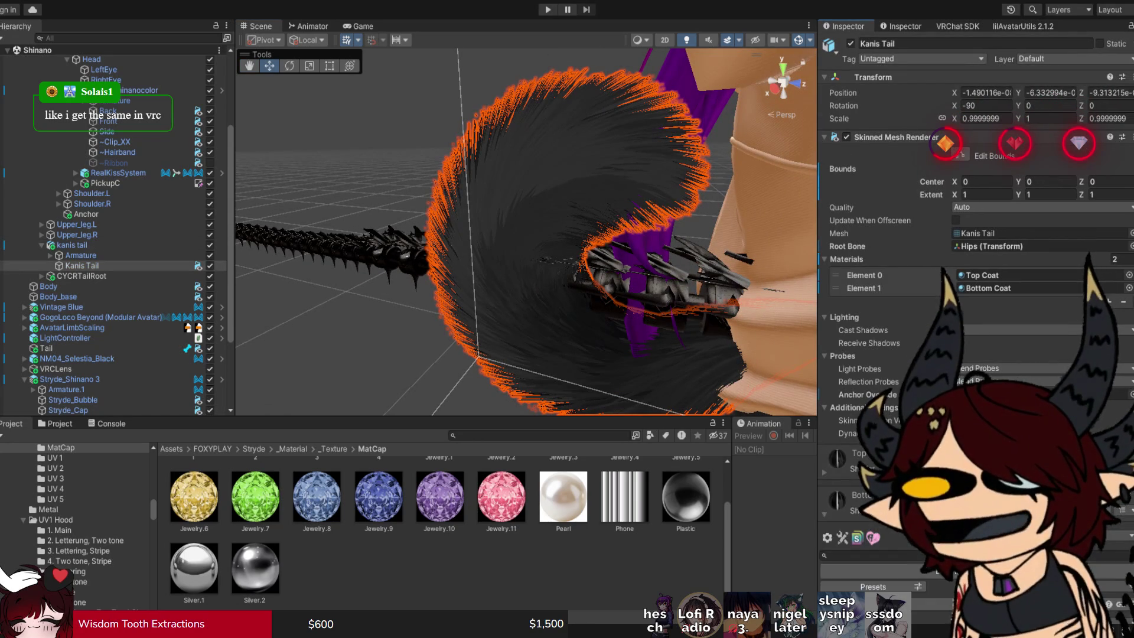
scroll(974, 295, "down", 10)
scroll(974, 295, "down", 5)
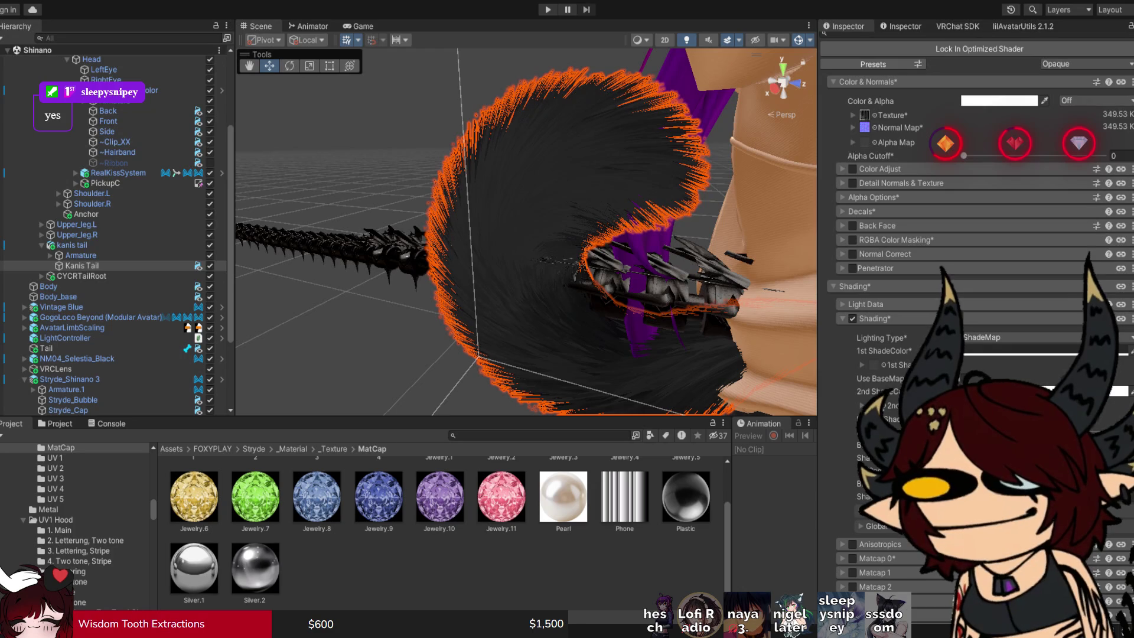
left_click(884, 350)
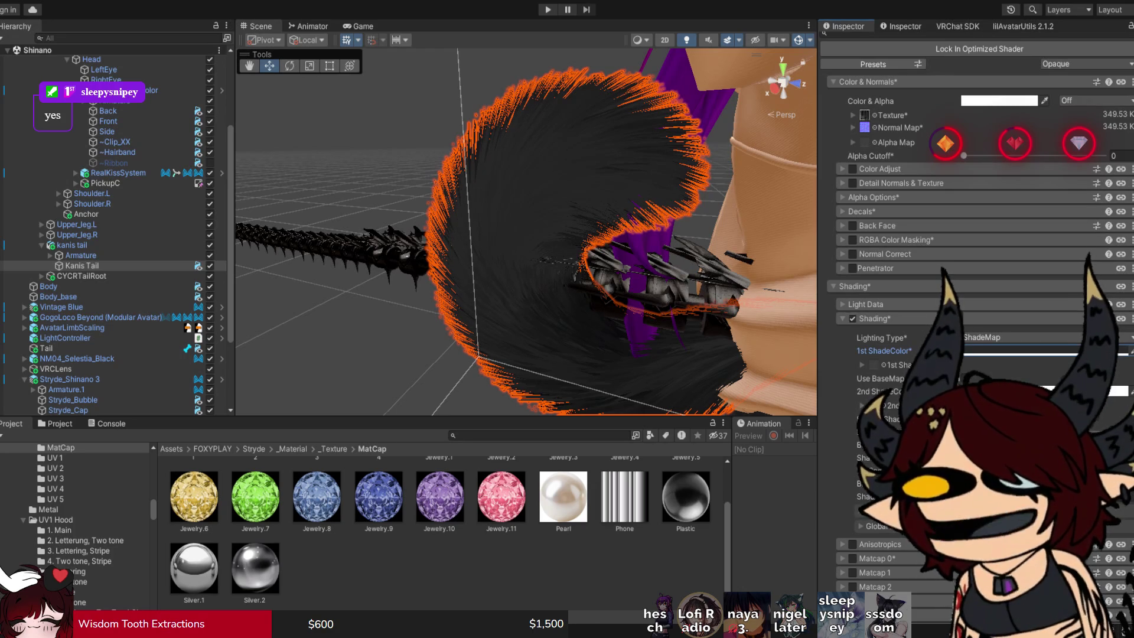
left_click(874, 318)
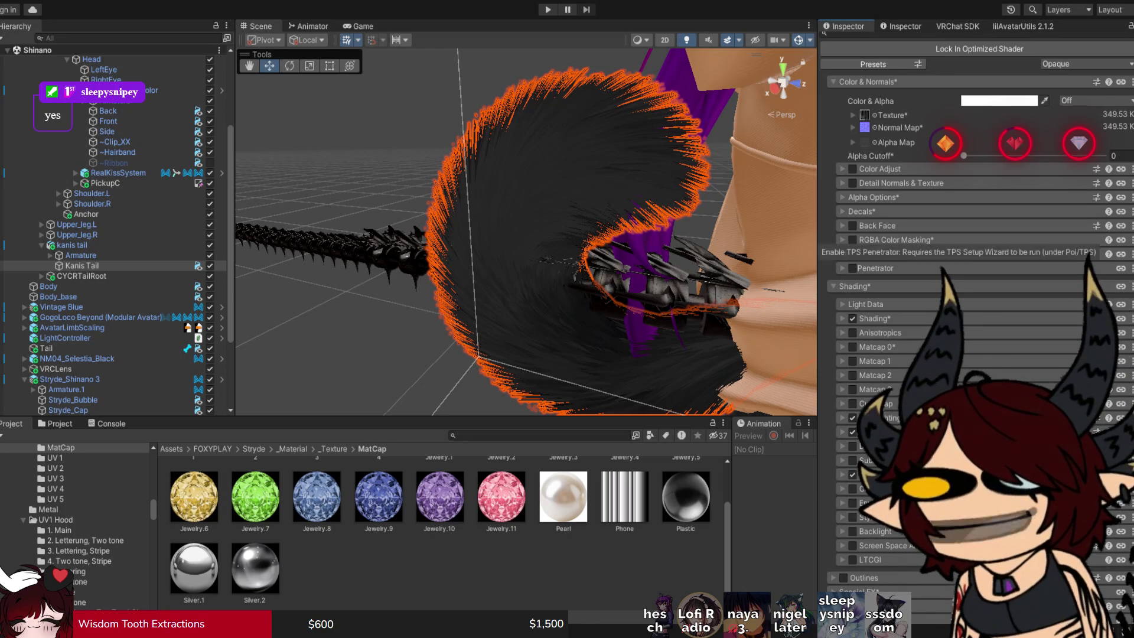
scroll(974, 236, "up", 3)
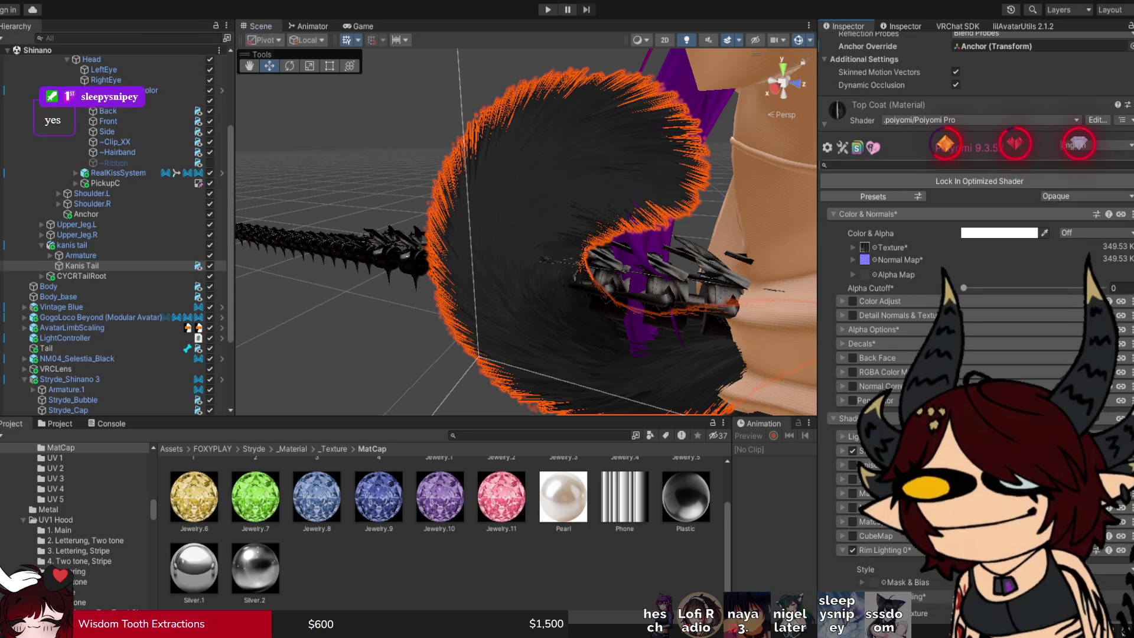
left_click(842, 450)
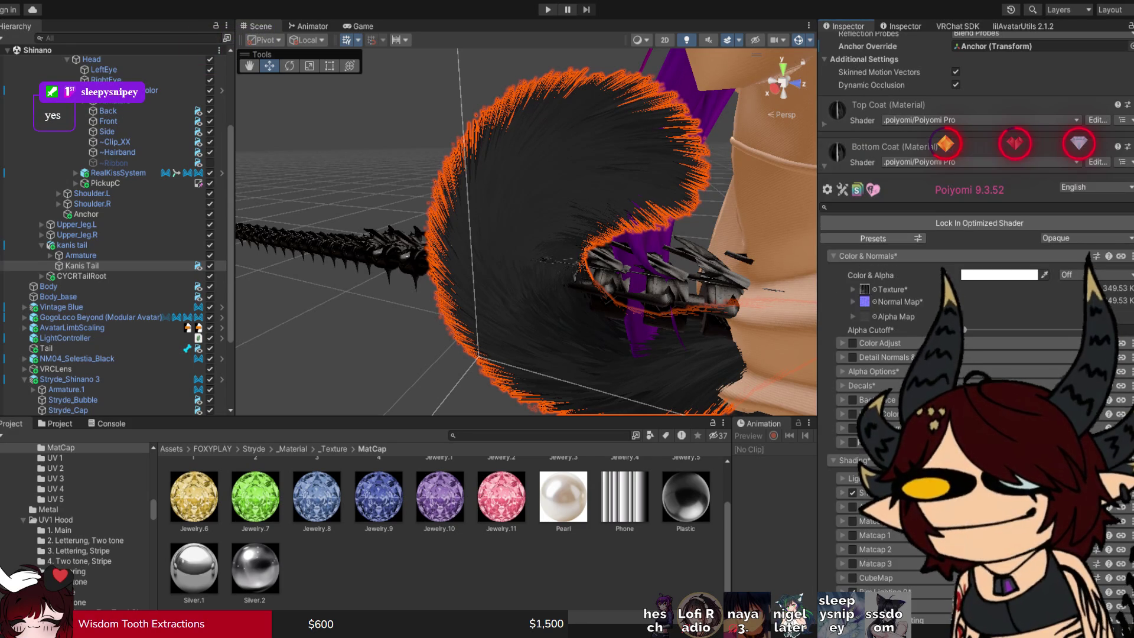
scroll(974, 295, "down", 5)
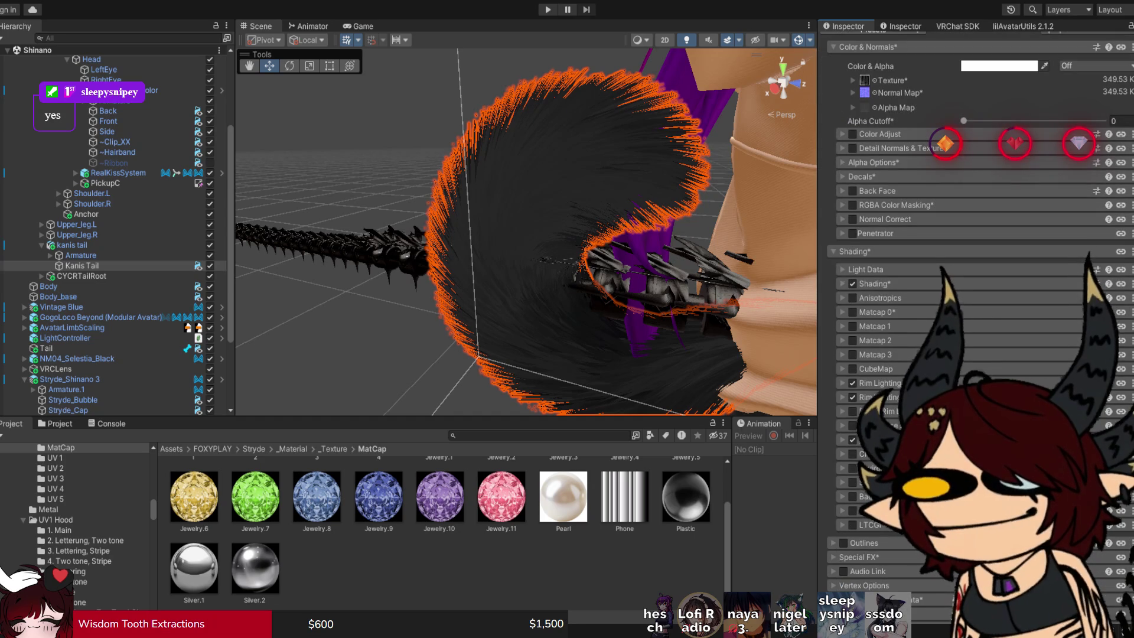
left_click(873, 283)
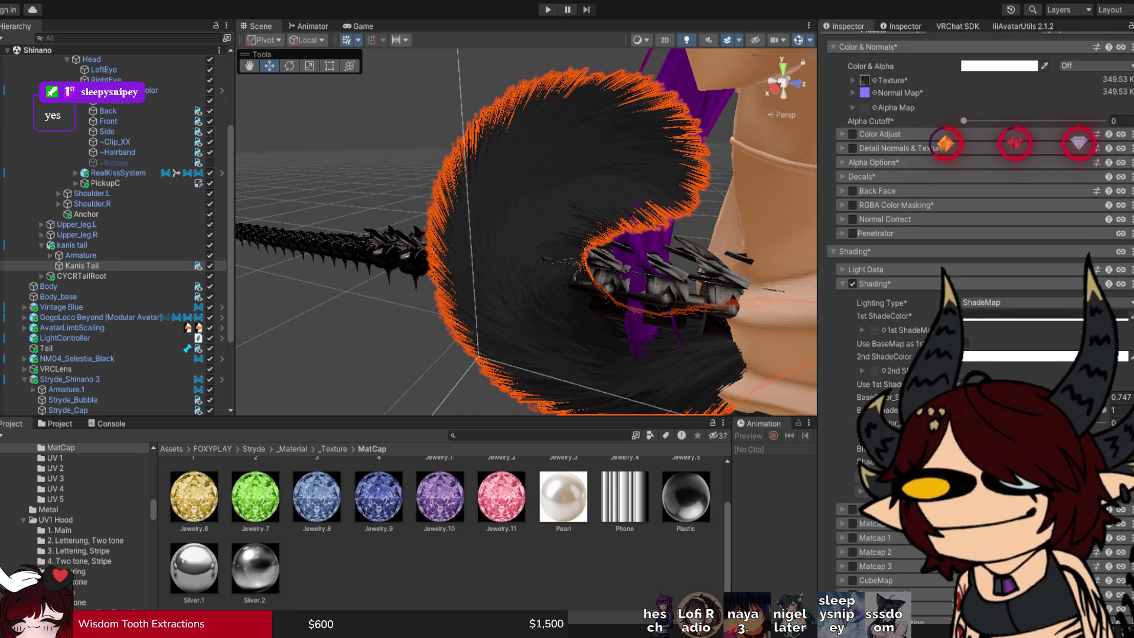
left_click_drag(590, 236, 443, 236)
left_click_drag(454, 195, 390, 195)
scroll(437, 195, "up", 5)
key("alt")
left_click(366, 248)
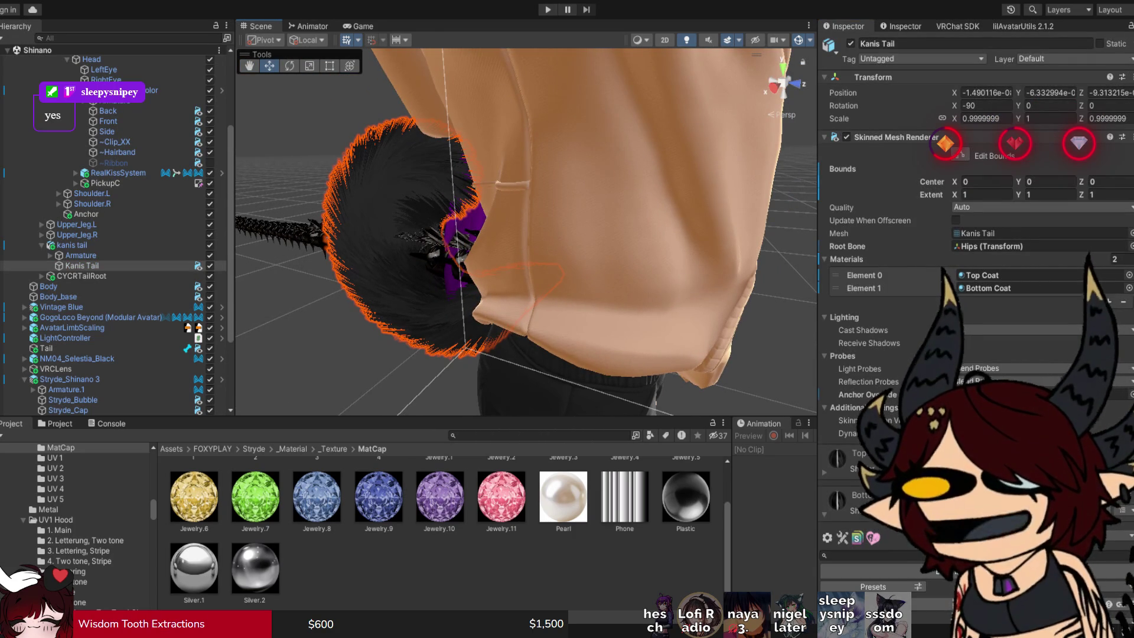
left_click(738, 367)
mouse_move(738, 366)
left_mouse_down()
mouse_move(591, 351)
mouse_move(567, 360)
left_mouse_up()
scroll(525, 230, "down", 5)
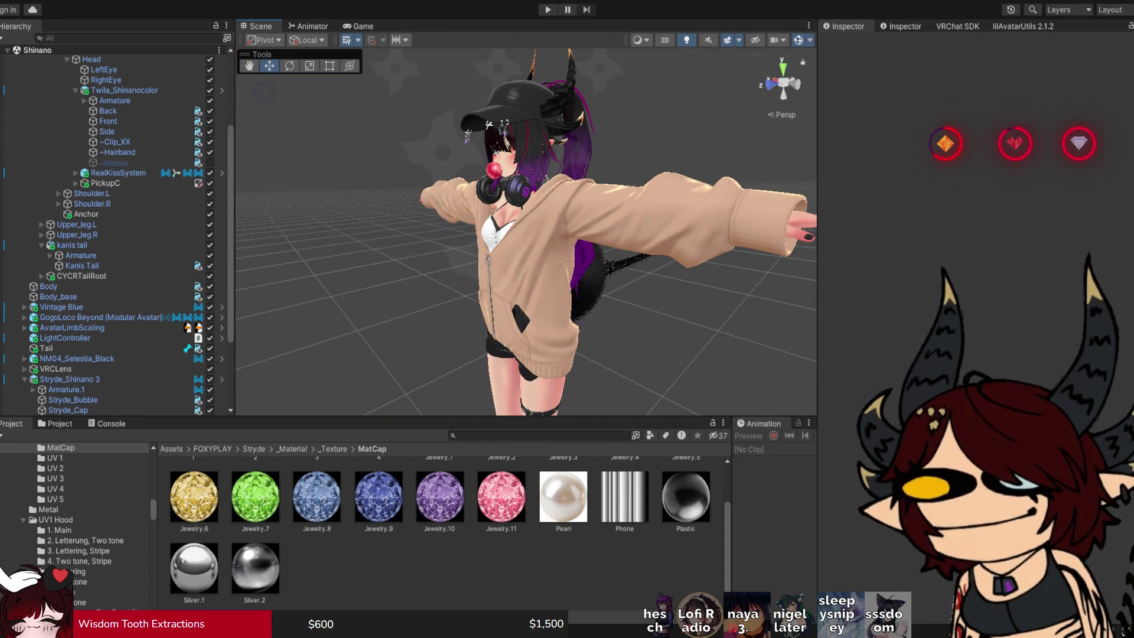
Orbit to face the avatar and collapse kanis tail and Stryde_Shinano 3 in the Hierarchy.
left_click_drag(531, 236, 333, 236)
scroll(526, 236, "up", 3)
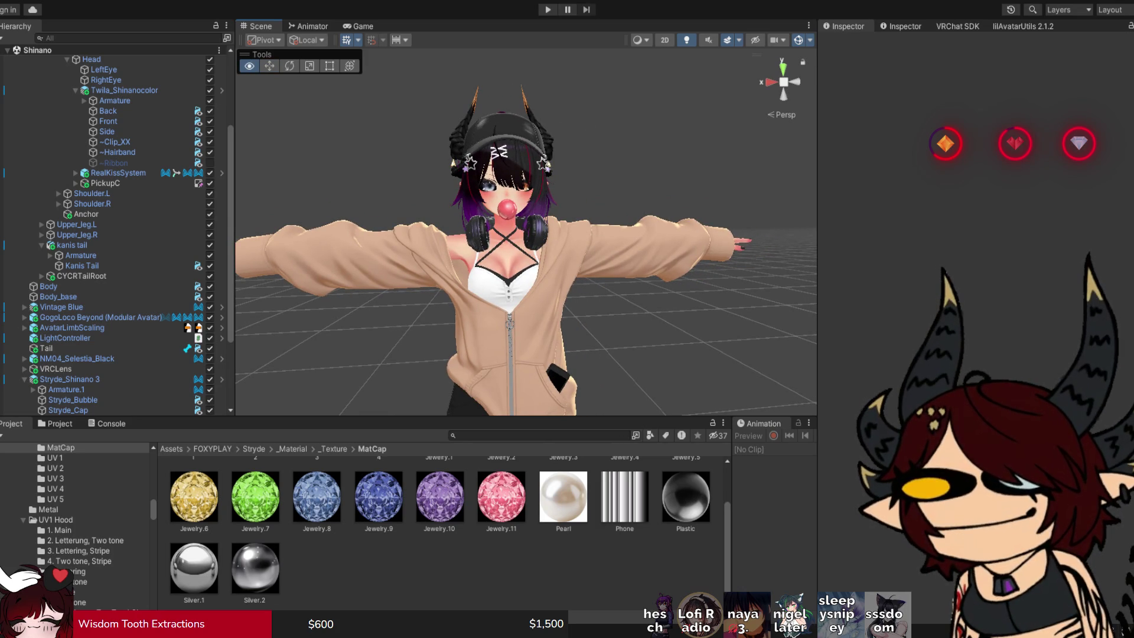
left_click(42, 245)
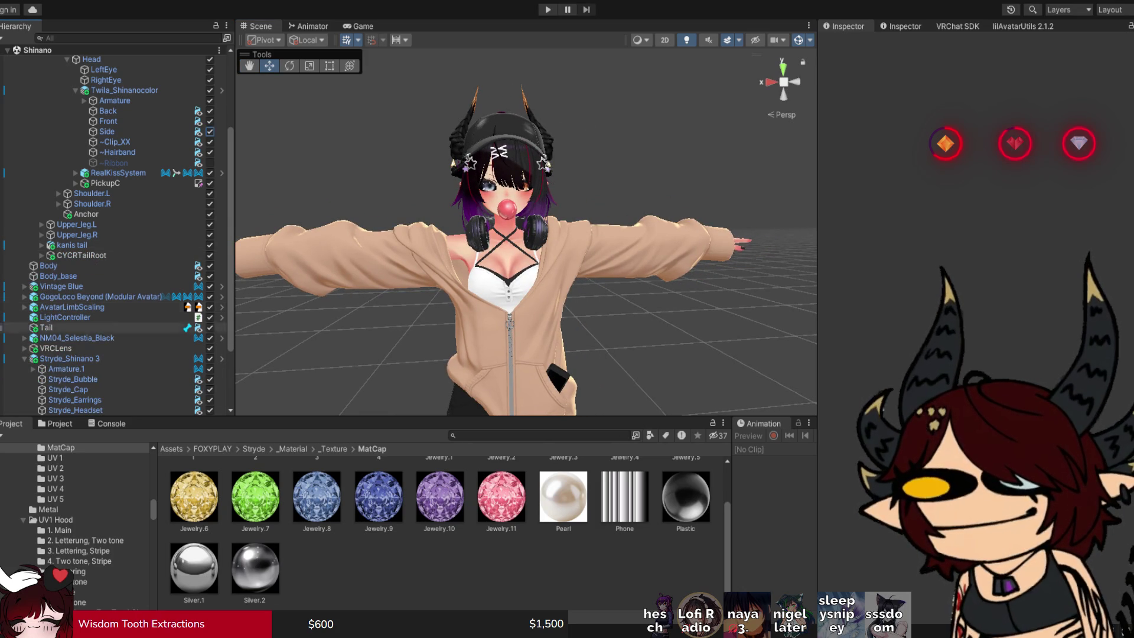
left_click(24, 359)
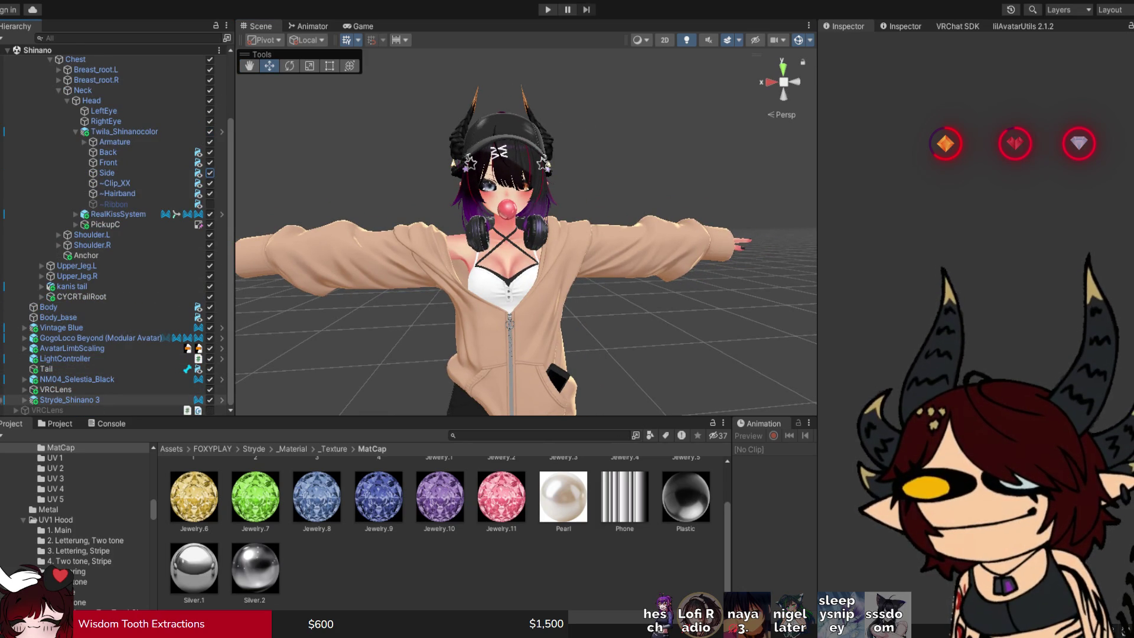